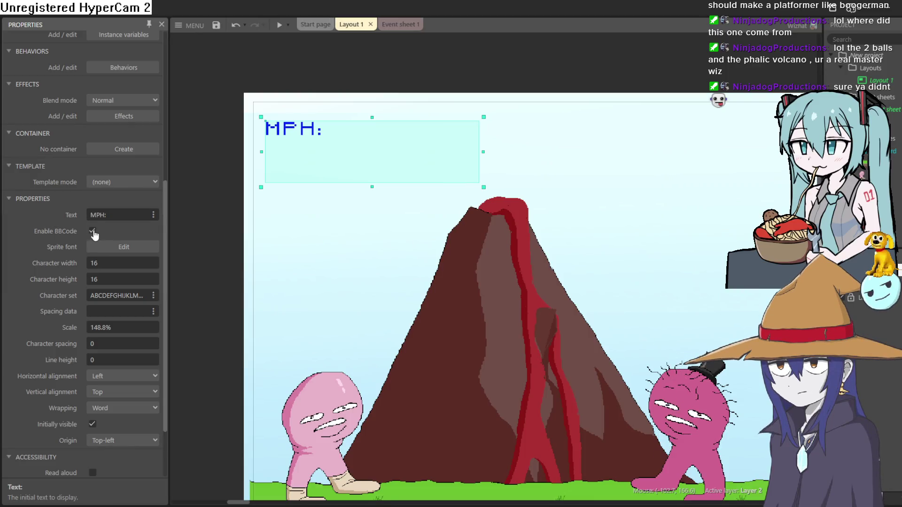
# Open the MPH: label's text for editing and leave it unchanged
pyautogui.scroll(-3, 67, 257)
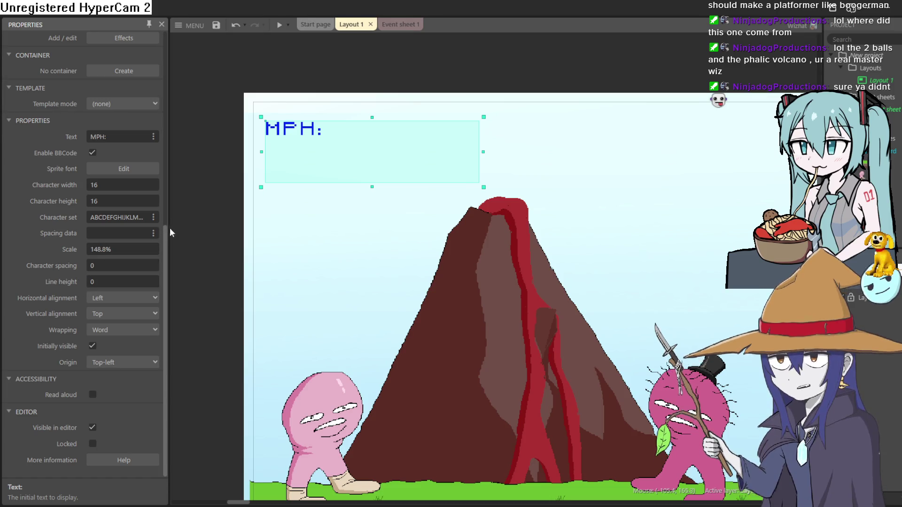
pyautogui.scroll(2, 165, 230)
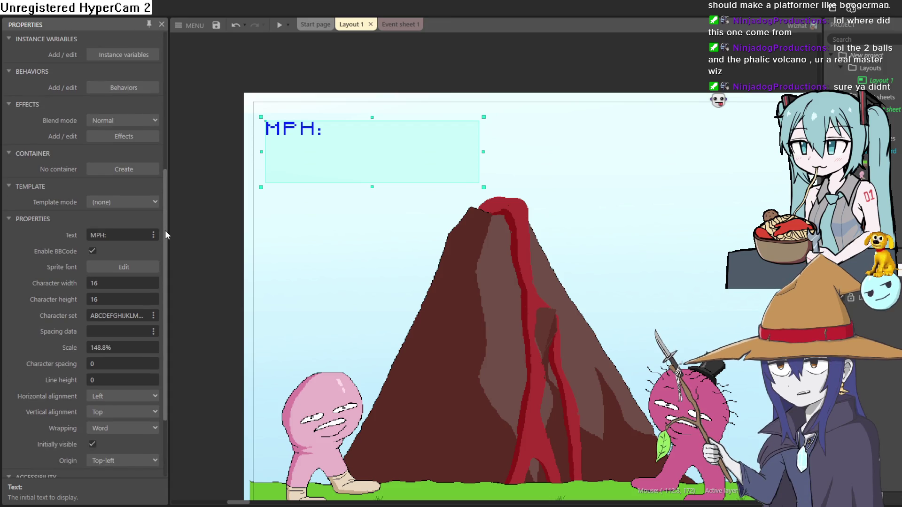
pyautogui.click(138, 235)
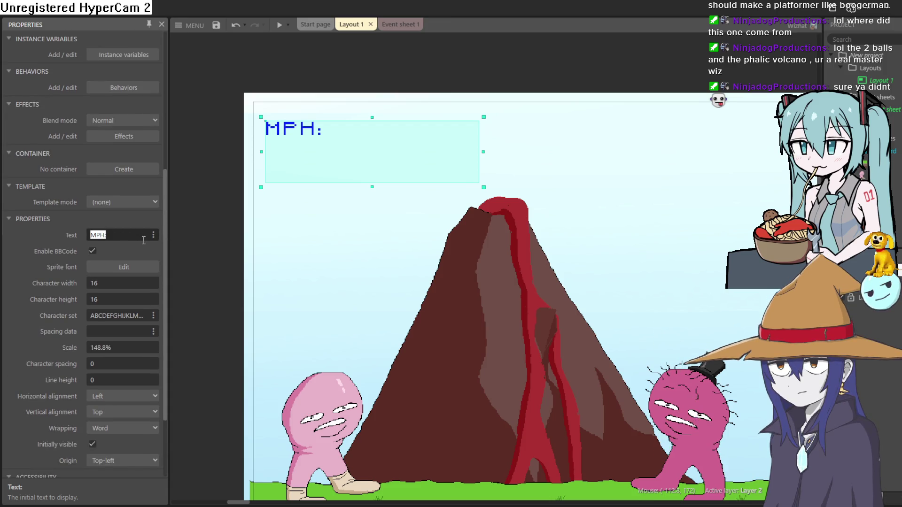
pyautogui.press('Return')
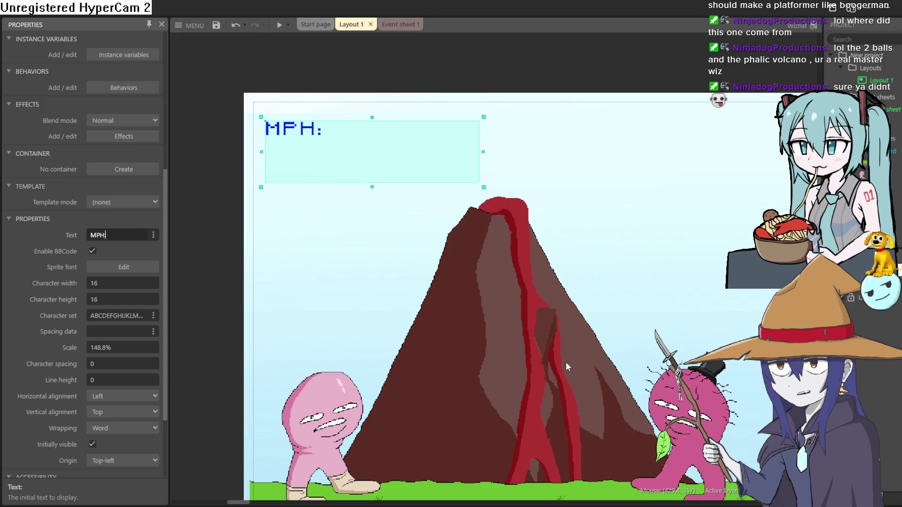
pyautogui.moveTo(547, 404)
pyautogui.mouseDown()
pyautogui.moveTo(471, 337)
pyautogui.moveTo(499, 404)
pyautogui.mouseUp()
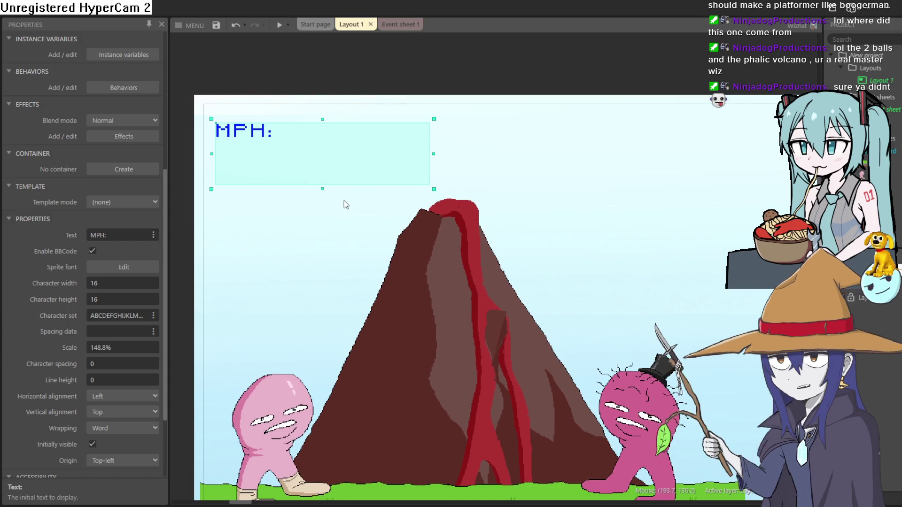
pyautogui.click(133, 236)
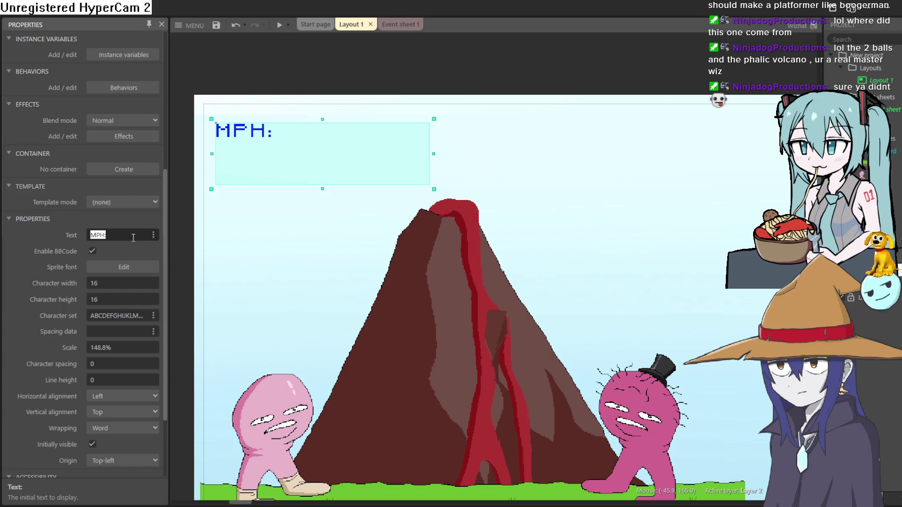
pyautogui.click(139, 249)
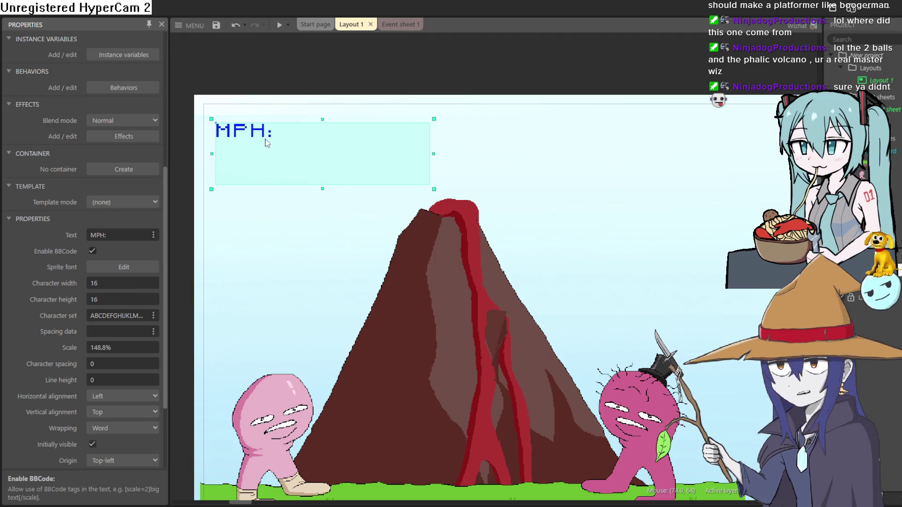
# Insert a new Text object and place it at the upper left beside the layout
pyautogui.moveTo(241, 212); pyautogui.dragTo(376, 193)
pyautogui.doubleClick(278, 165)
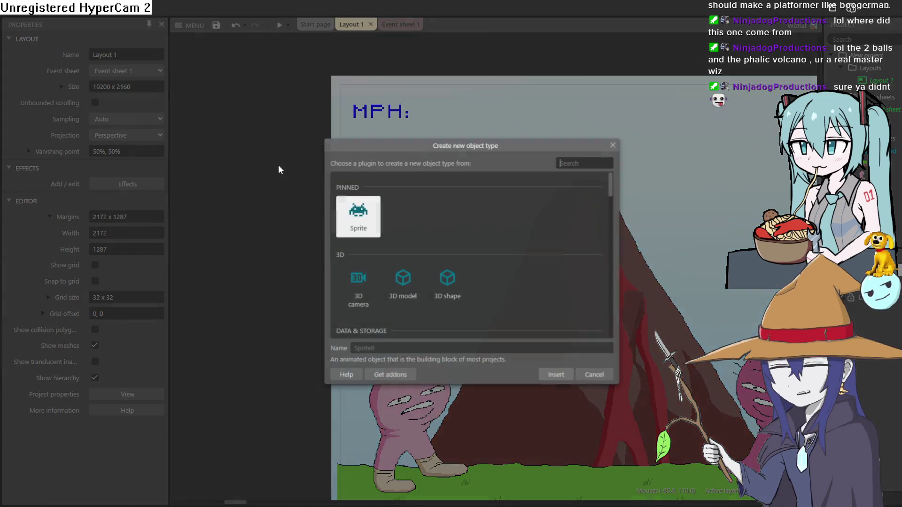
pyautogui.scroll(-3, 552, 217)
pyautogui.scroll(-2, 550, 218)
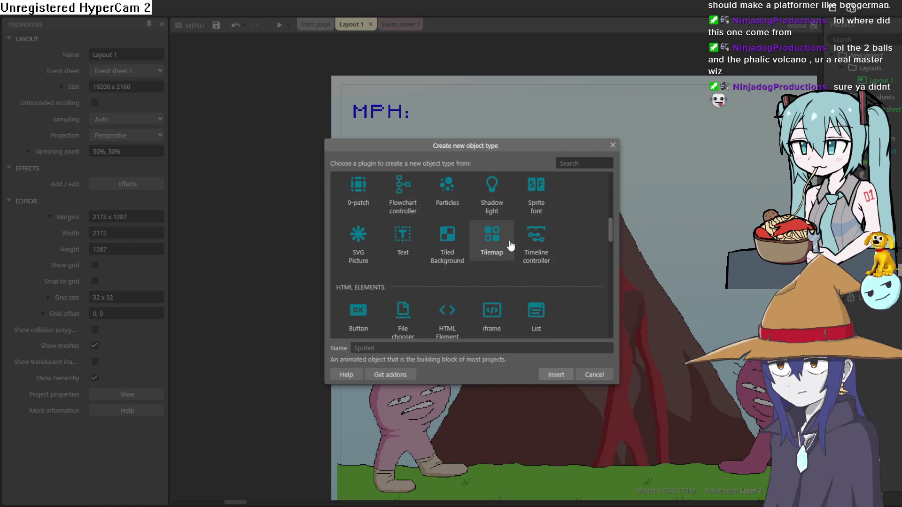
pyautogui.click(413, 237)
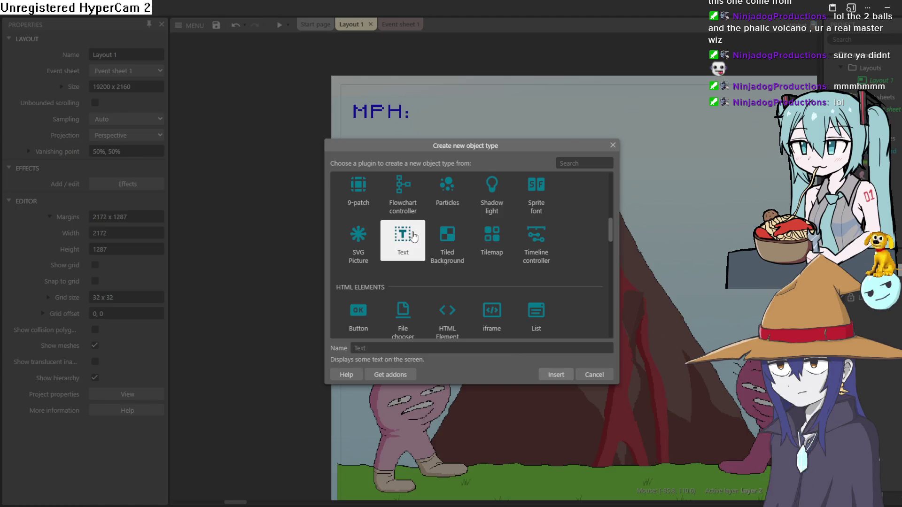
pyautogui.doubleClick(413, 236)
pyautogui.click(273, 194)
pyautogui.moveTo(273, 195); pyautogui.dragTo(226, 151)
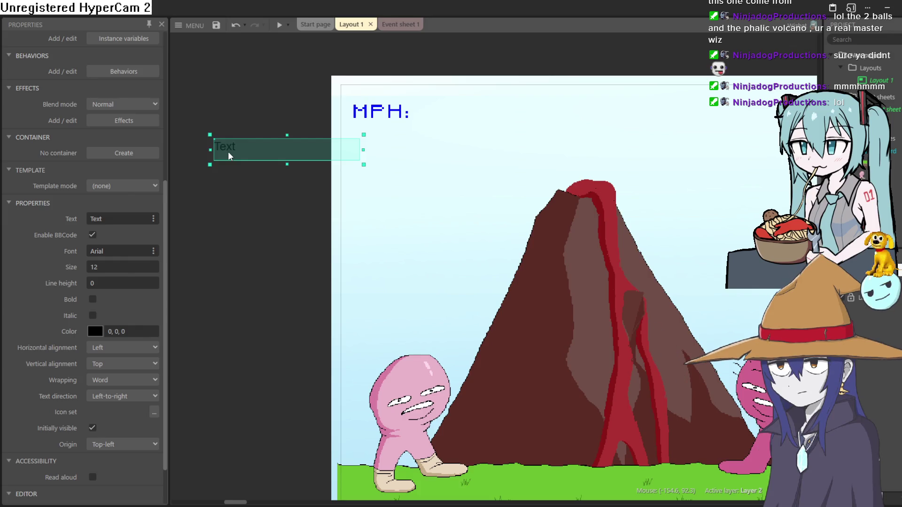
# Keep the new object's text as 'Text', glancing at Event sheet 1 before returning to Layout 1
pyautogui.click(116, 219)
pyautogui.scroll(-3, 117, 291)
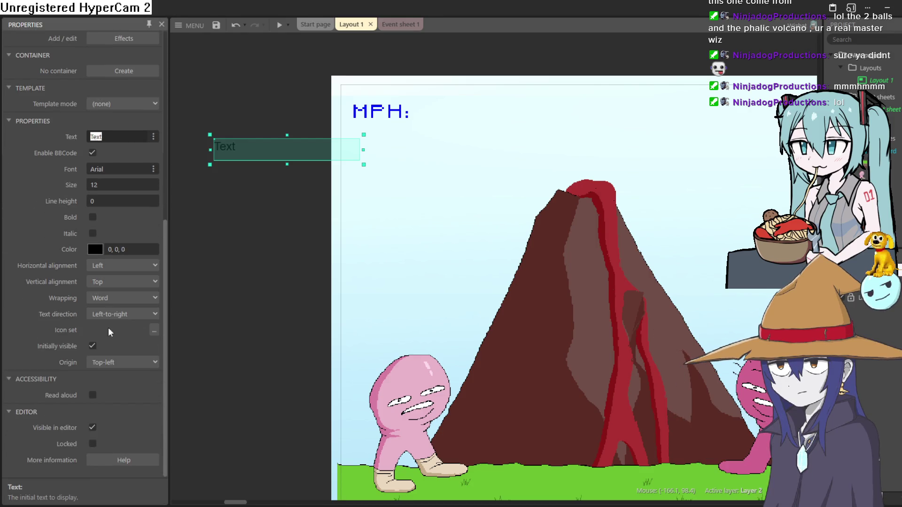
pyautogui.click(392, 15)
pyautogui.click(395, 23)
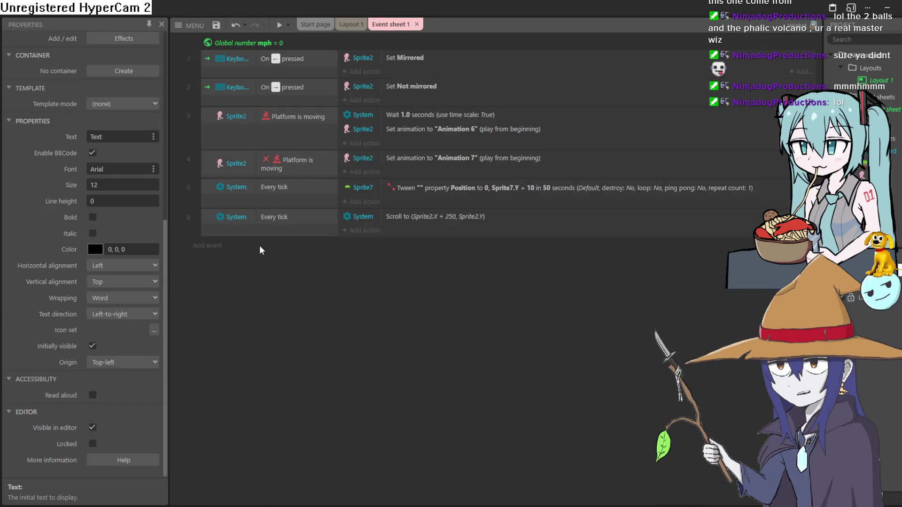
pyautogui.click(351, 24)
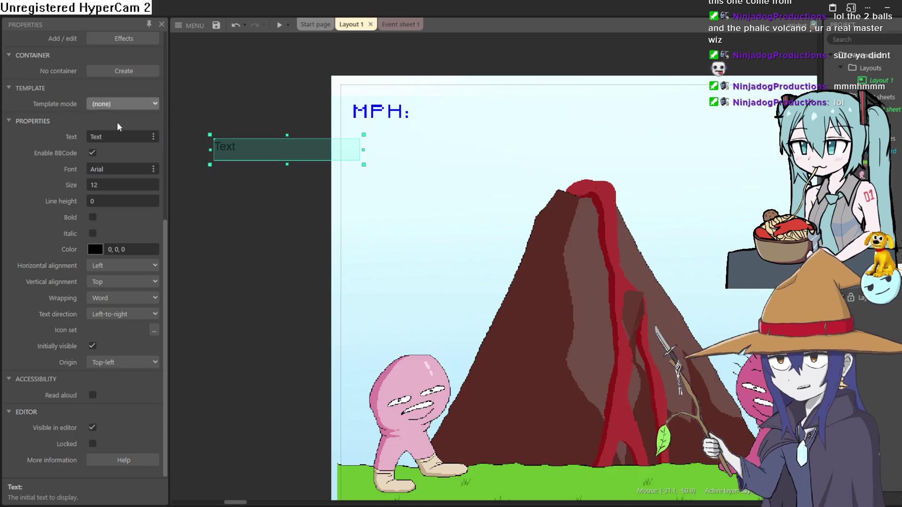
pyautogui.click(120, 136)
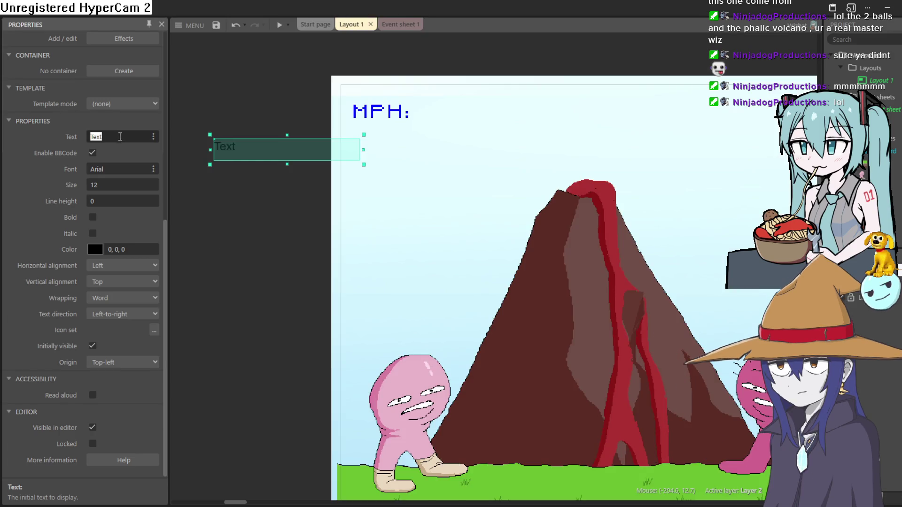
pyautogui.press('Return')
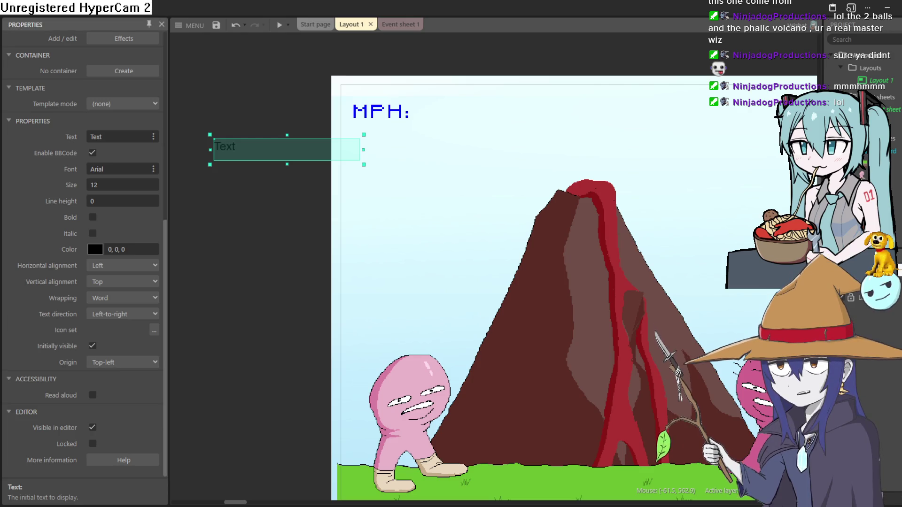
# Place the Text object beside MPH:, then add a System 'Every tick' event to Event sheet 1
pyautogui.moveTo(263, 150)
pyautogui.mouseDown()
pyautogui.moveTo(464, 138)
pyautogui.moveTo(463, 117)
pyautogui.mouseUp()
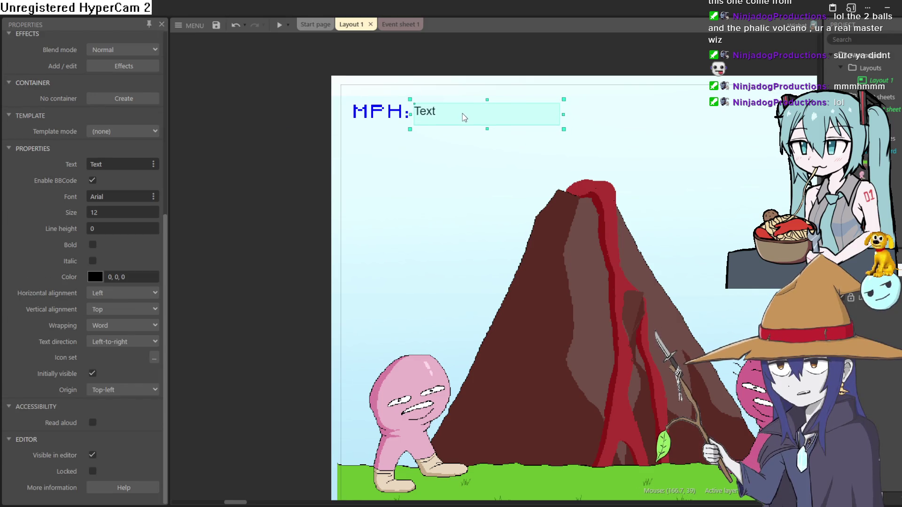
pyautogui.click(402, 25)
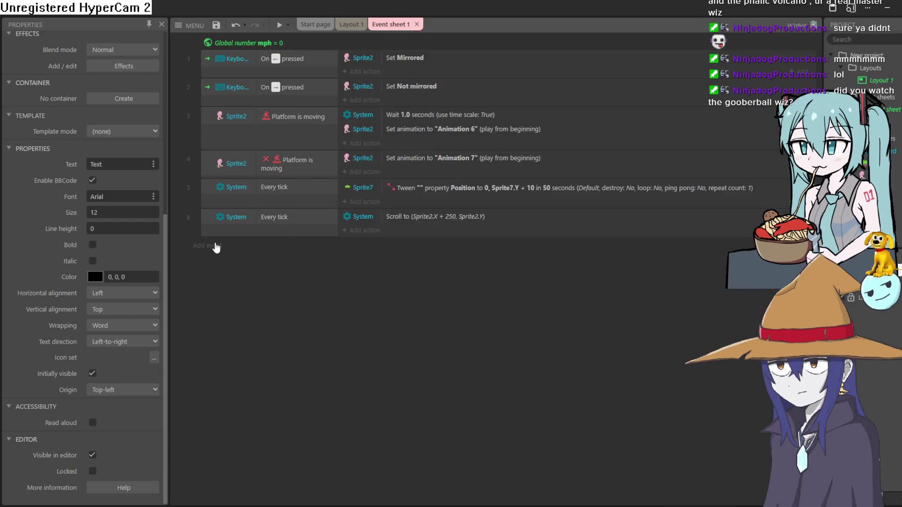
pyautogui.click(217, 245)
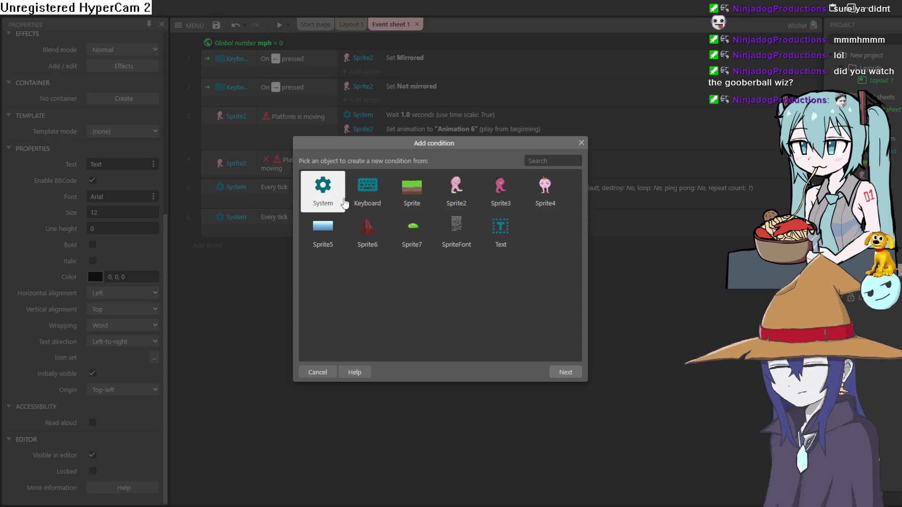
pyautogui.doubleClick(339, 203)
pyautogui.scroll(-3, 412, 271)
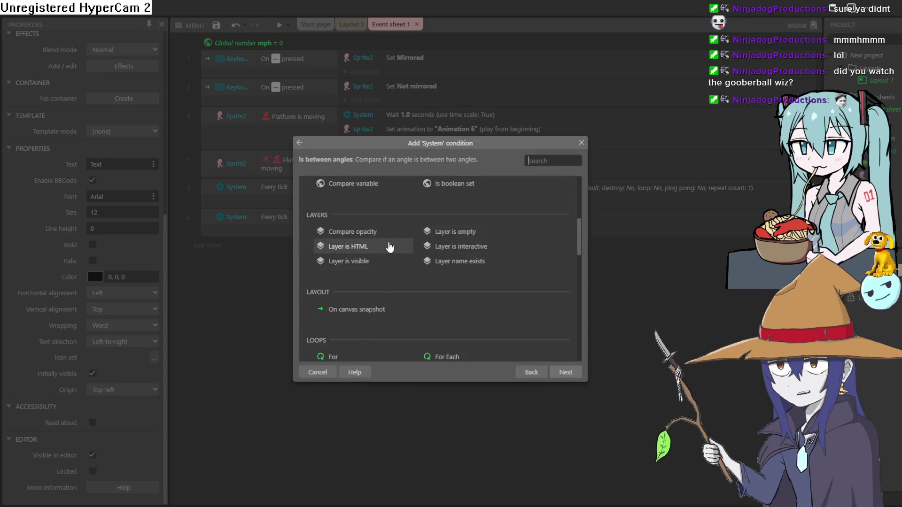
pyautogui.scroll(1, 390, 275)
pyautogui.scroll(3, 378, 292)
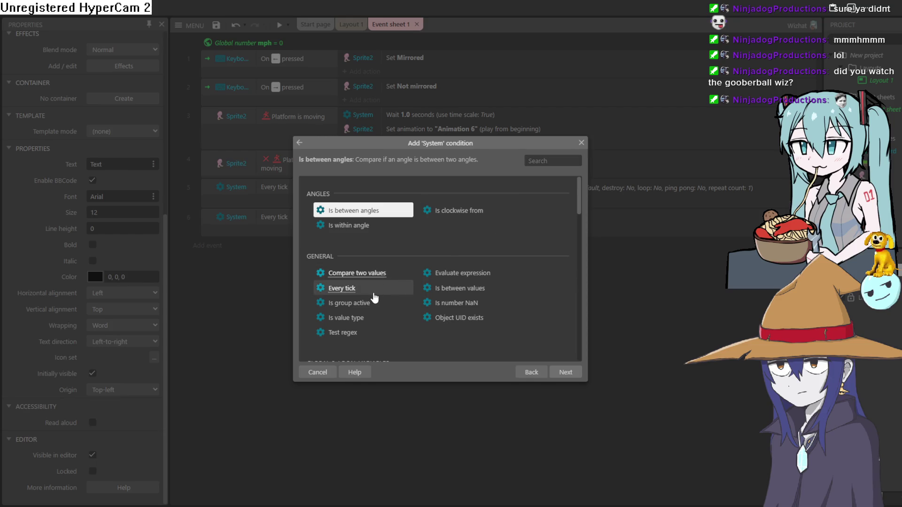
pyautogui.doubleClick(372, 289)
# Add a System 'Set value' action for mph to the Every tick event
pyautogui.click(375, 246)
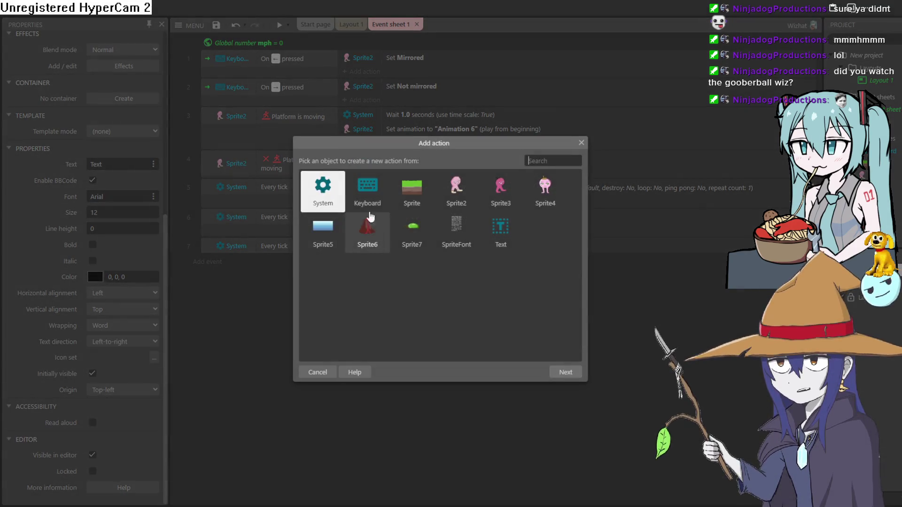
pyautogui.doubleClick(338, 195)
pyautogui.scroll(-2, 339, 197)
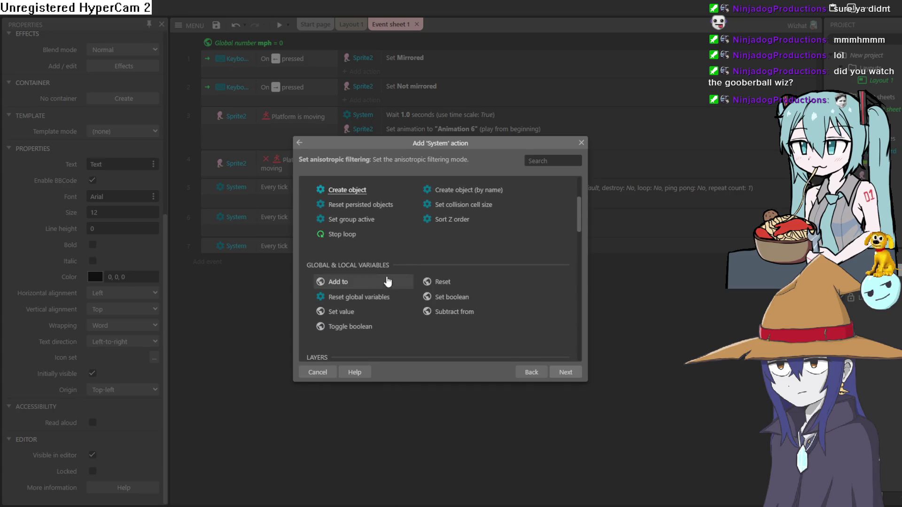
pyautogui.doubleClick(362, 312)
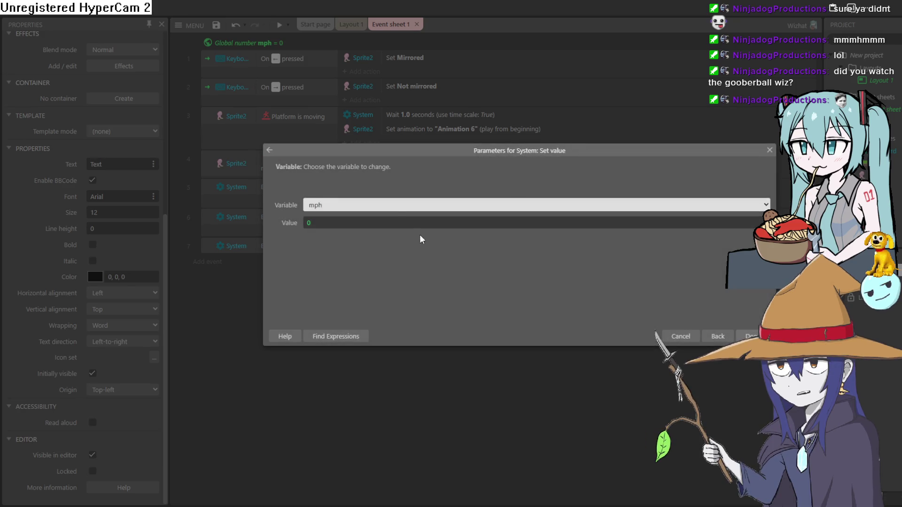
pyautogui.moveTo(368, 225); pyautogui.dragTo(298, 219)
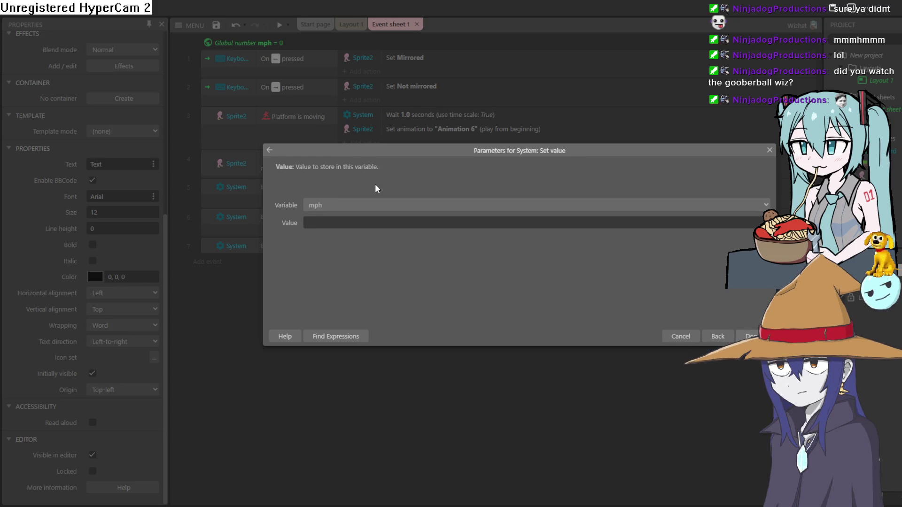
pyautogui.write('sprite2')
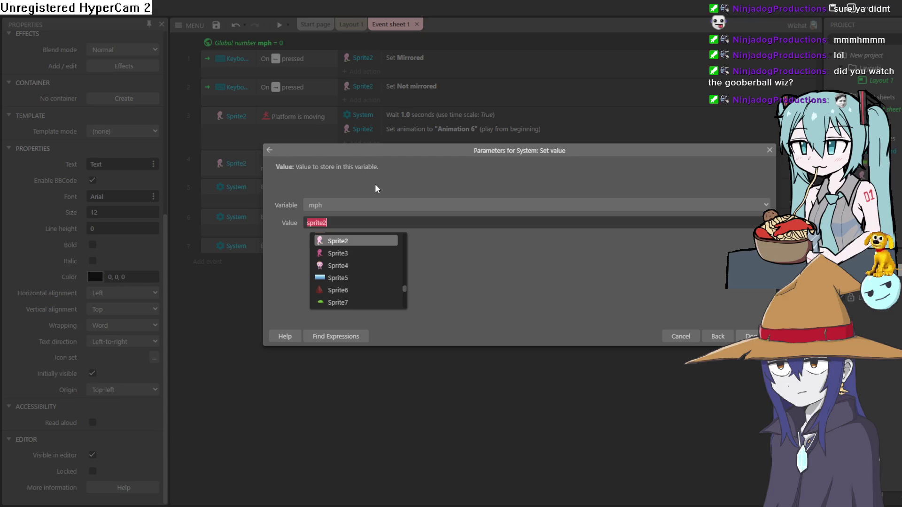
pyautogui.press('Return')
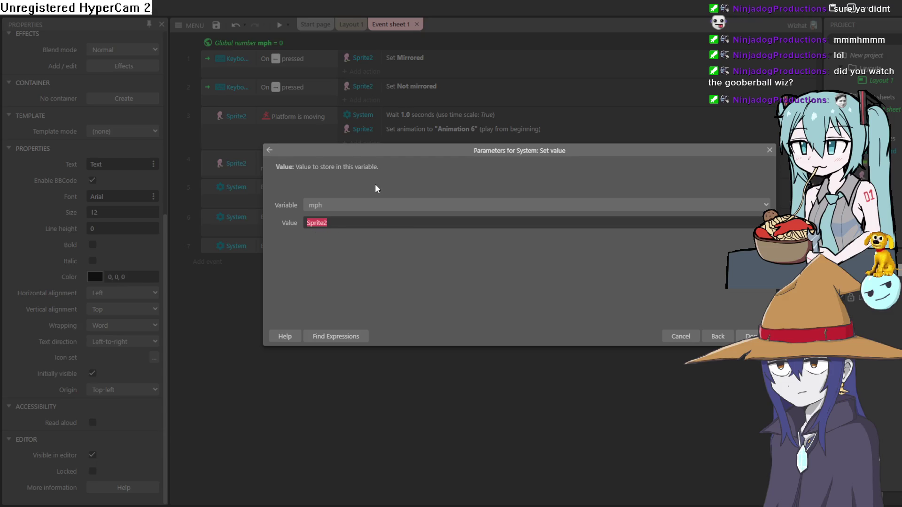
pyautogui.press('BackSpace')
pyautogui.press('BackSpace')
pyautogui.press('BackSpace')
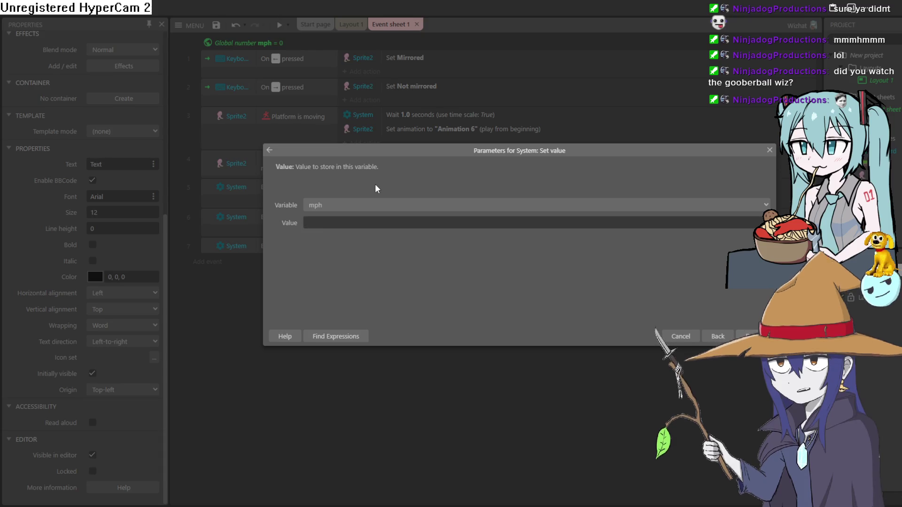
# Set the value to Sprite2.Platform.Speed from Find Expressions and confirm the action
pyautogui.click(354, 337)
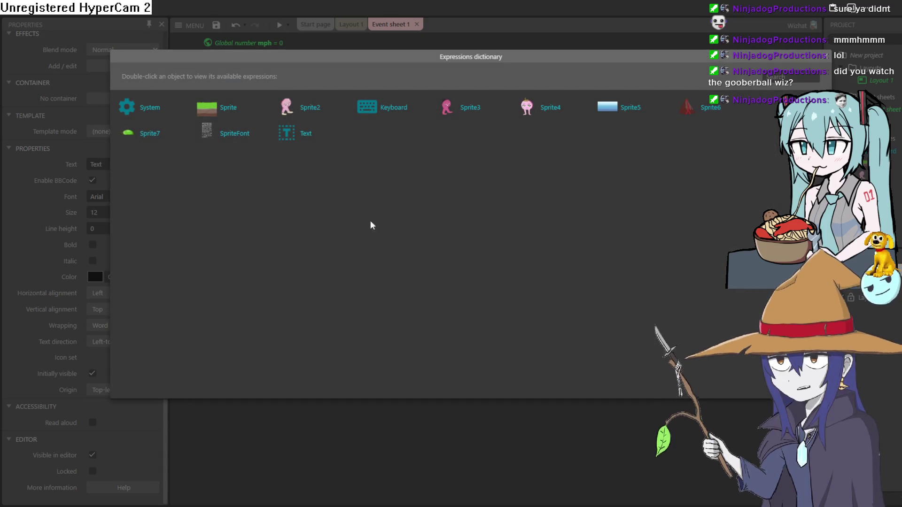
pyautogui.click(312, 98)
pyautogui.scroll(-5, 227, 155)
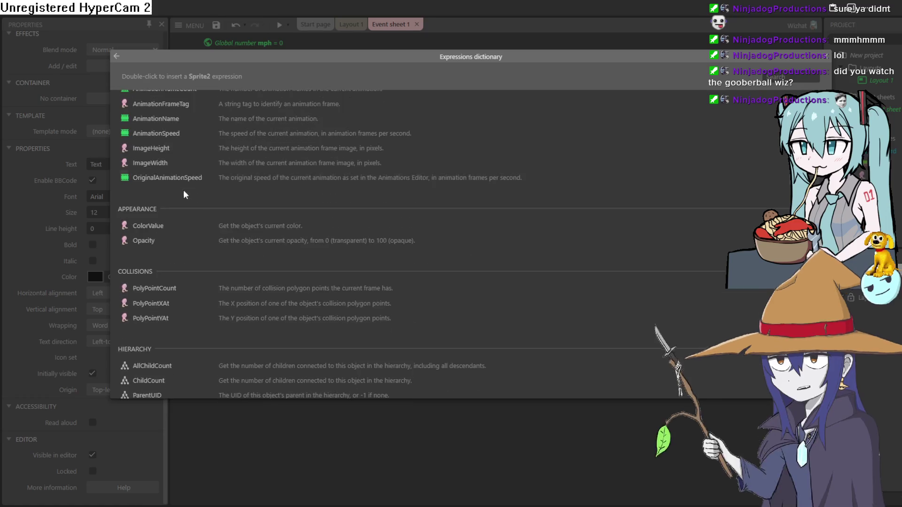
pyautogui.scroll(-5, 222, 242)
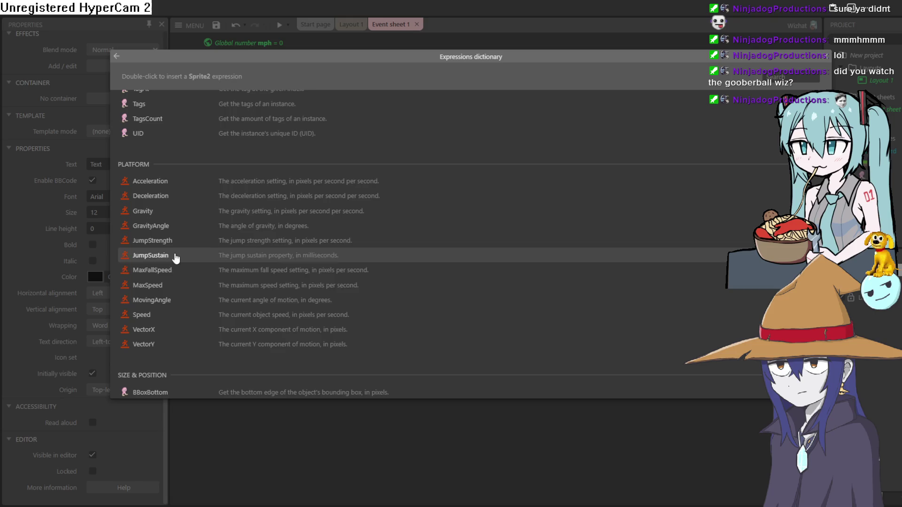
pyautogui.click(164, 301)
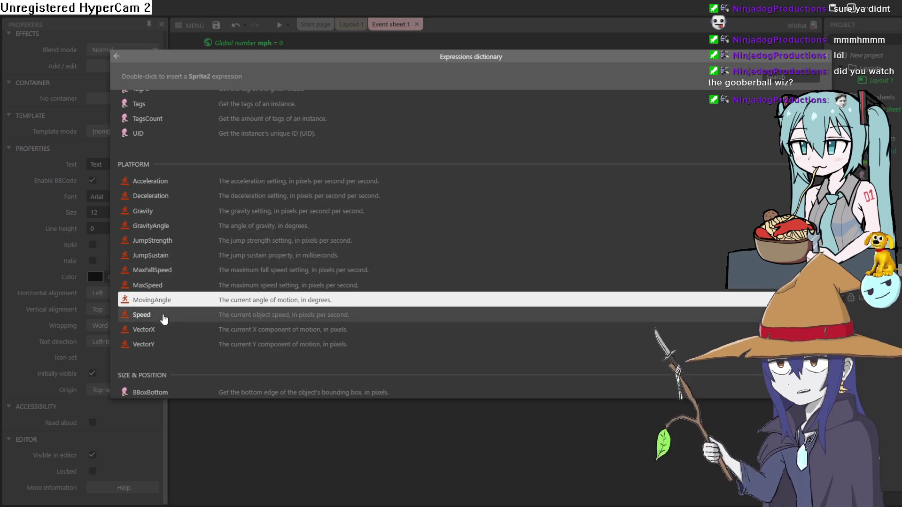
pyautogui.click(162, 316)
pyautogui.press('Return')
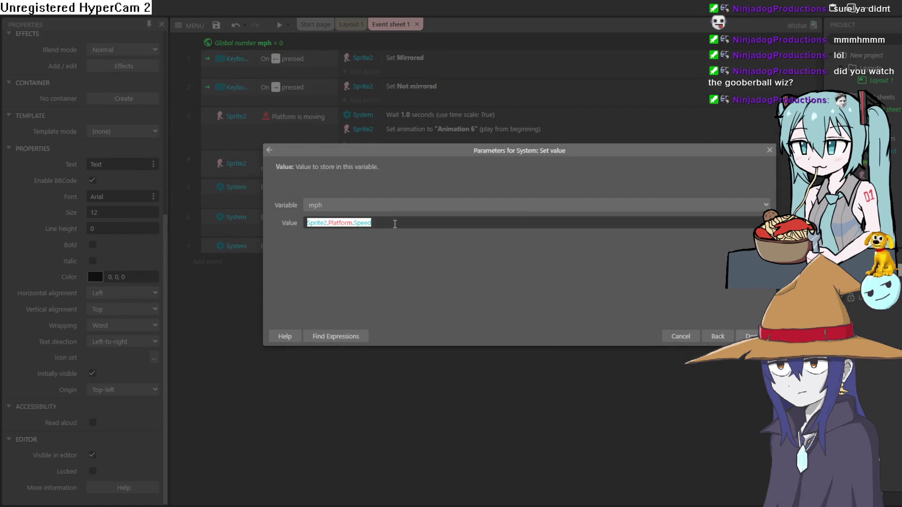
pyautogui.click(401, 226)
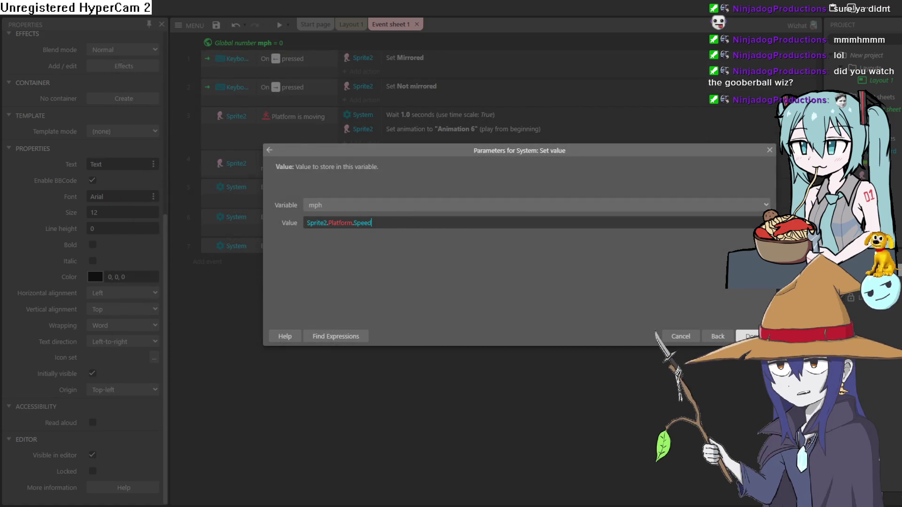
pyautogui.press('Return')
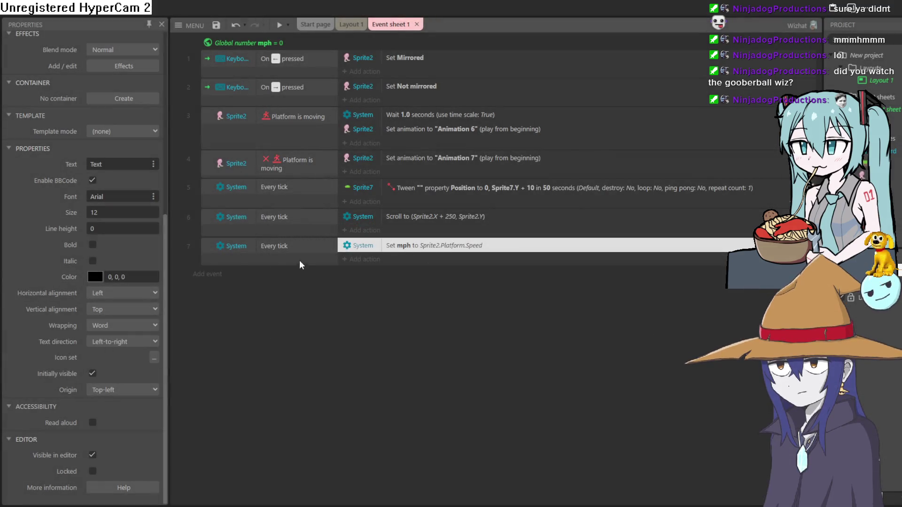
# Add a Text 'Set text' action to event 7
pyautogui.click(210, 274)
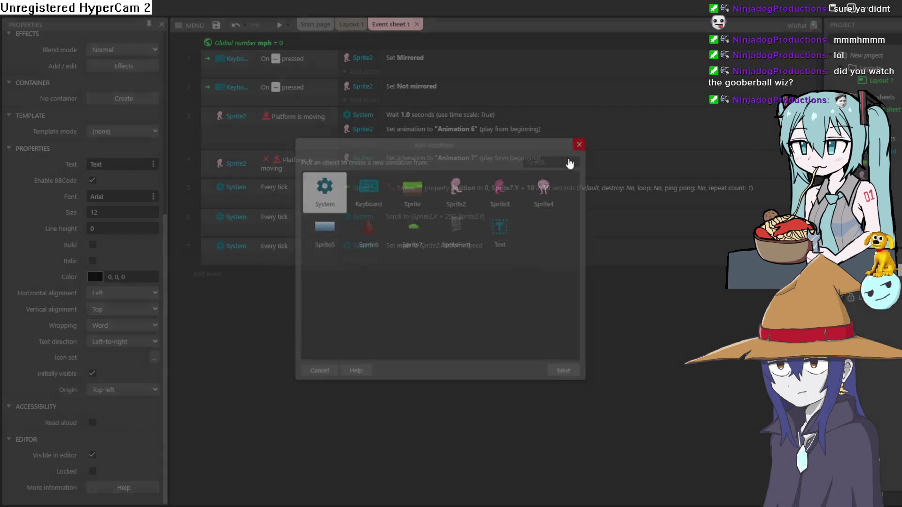
pyautogui.click(582, 143)
pyautogui.click(371, 261)
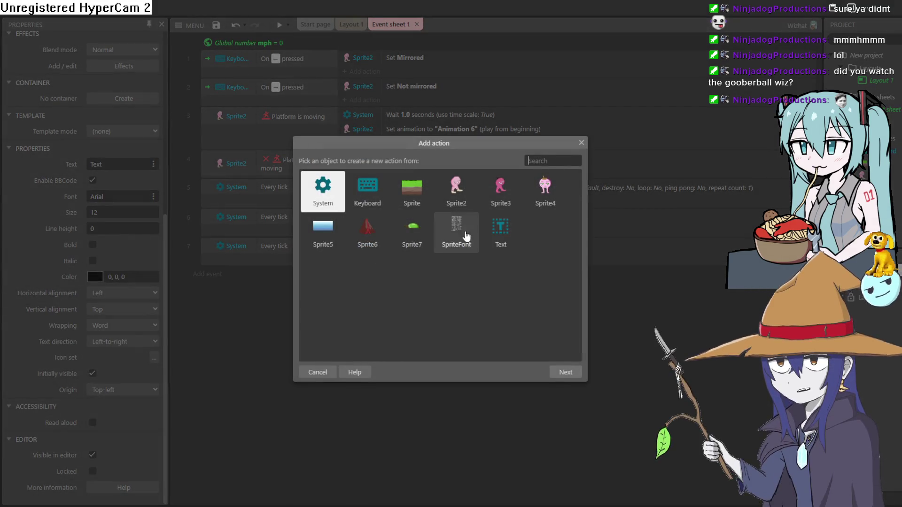
pyautogui.doubleClick(498, 240)
pyautogui.scroll(-10, 417, 258)
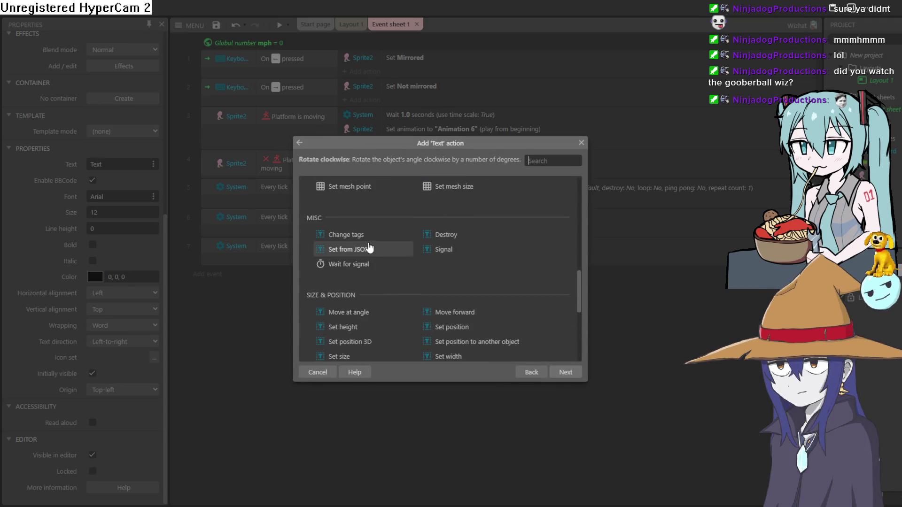
pyautogui.scroll(-2, 362, 278)
pyautogui.scroll(-3, 368, 270)
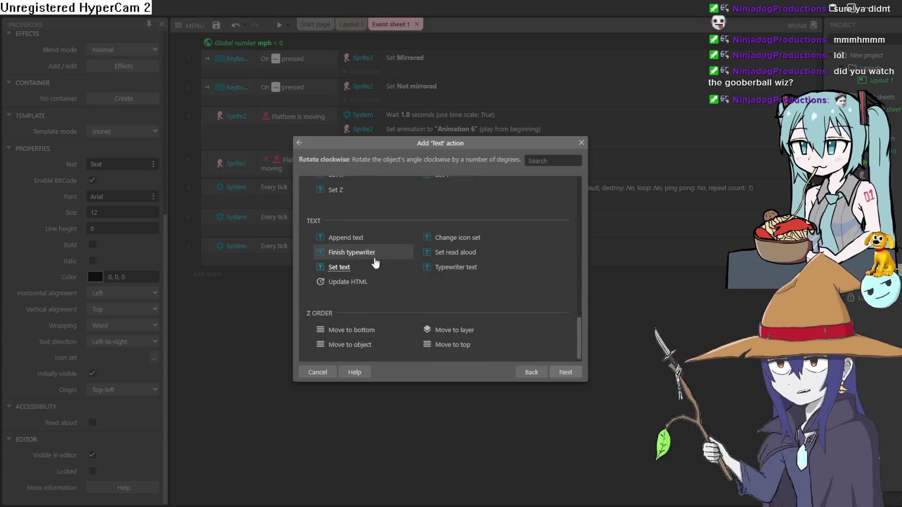
pyautogui.scroll(3, 374, 264)
pyautogui.scroll(-3, 407, 258)
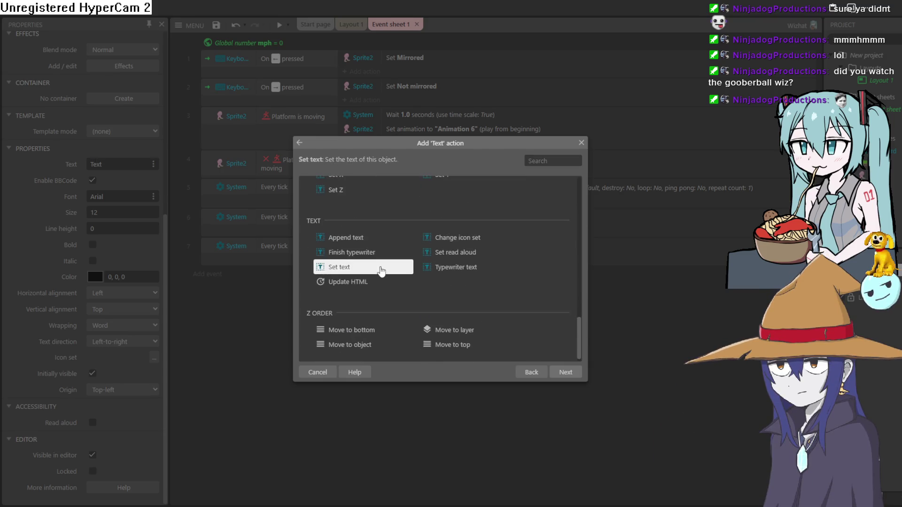
pyautogui.doubleClick(382, 272)
# Set the text to the mph variable, then preview Layout 1
pyautogui.moveTo(340, 151); pyautogui.dragTo(431, 331)
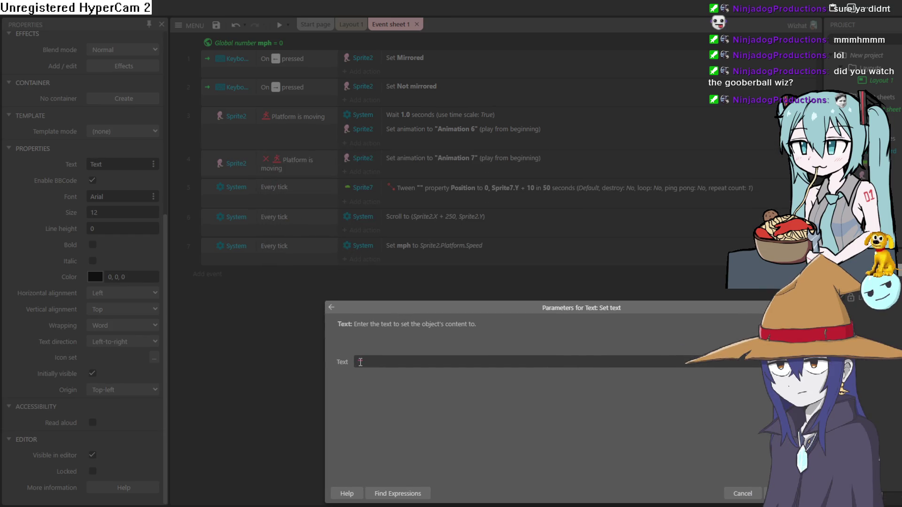
pyautogui.write('mp')
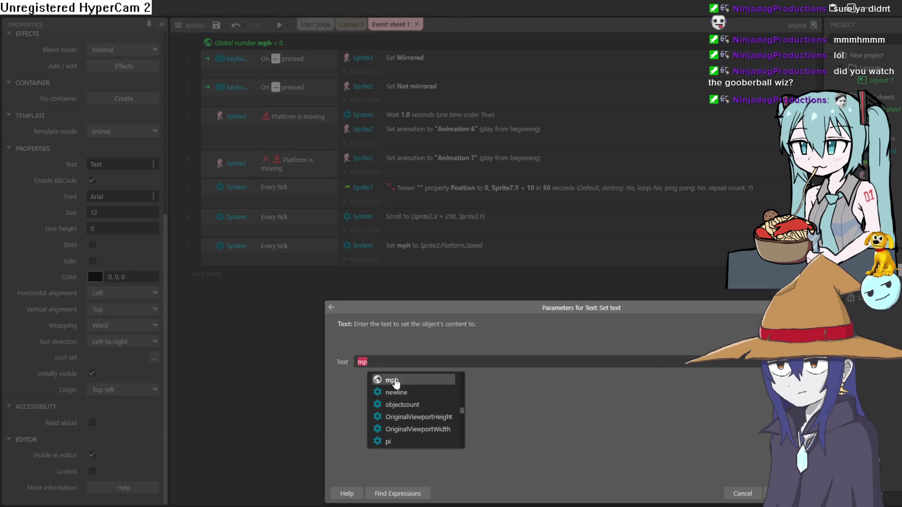
pyautogui.click(396, 382)
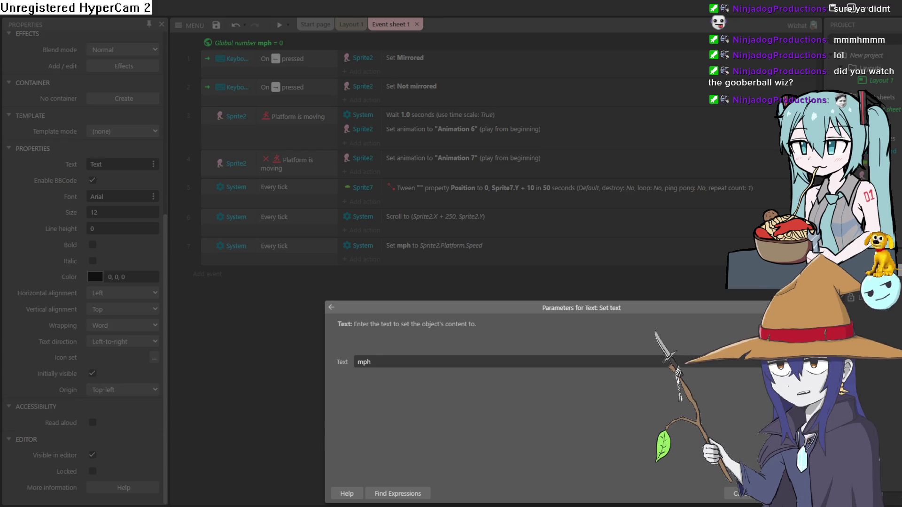
pyautogui.press('Return')
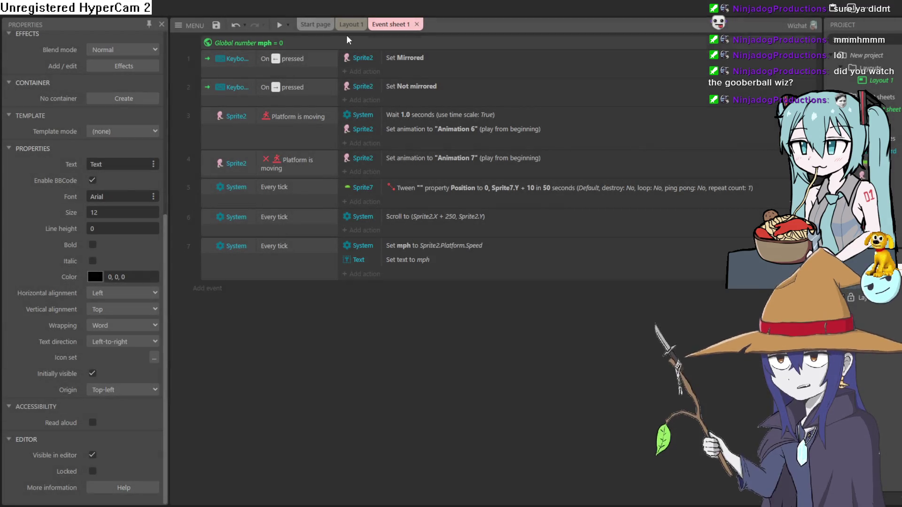
pyautogui.click(350, 24)
pyautogui.click(279, 25)
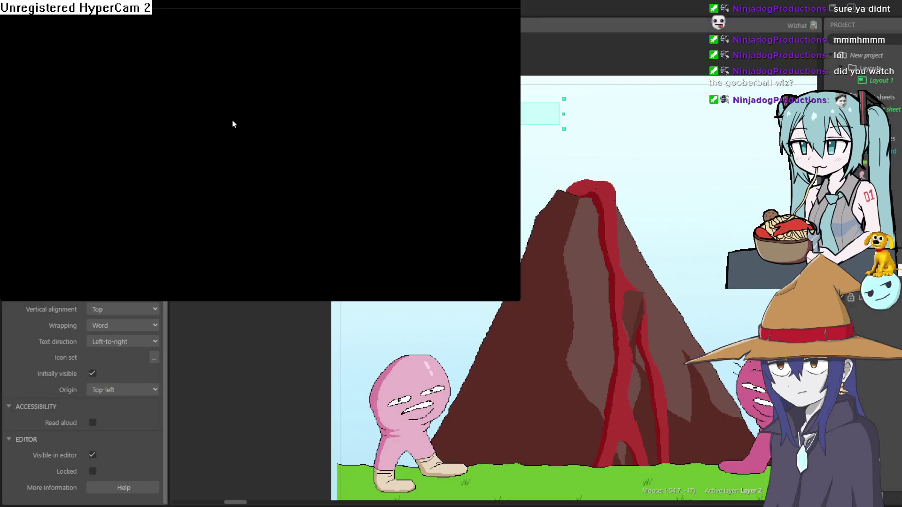
# Lower the MPH label and speed text, then preview walking right to watch the readout reach 600
pyautogui.hotkey('alt', 'F4')
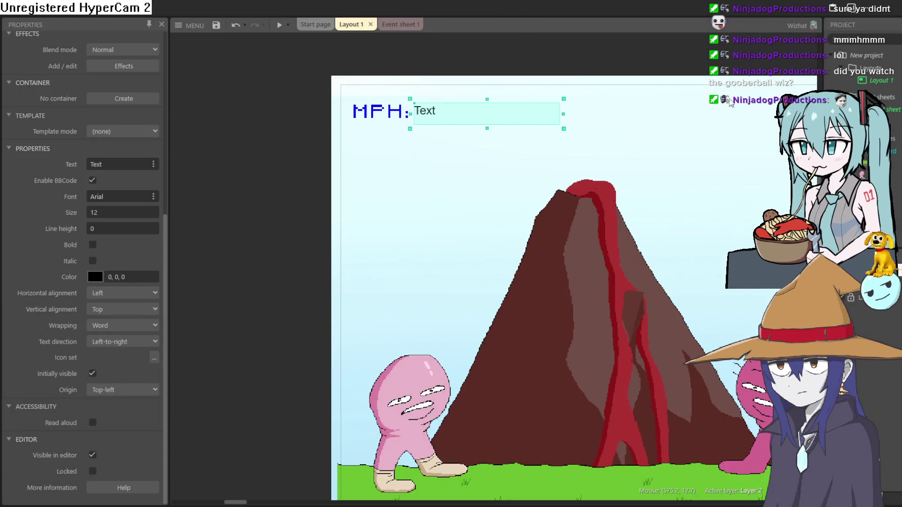
pyautogui.moveTo(394, 118); pyautogui.dragTo(389, 253)
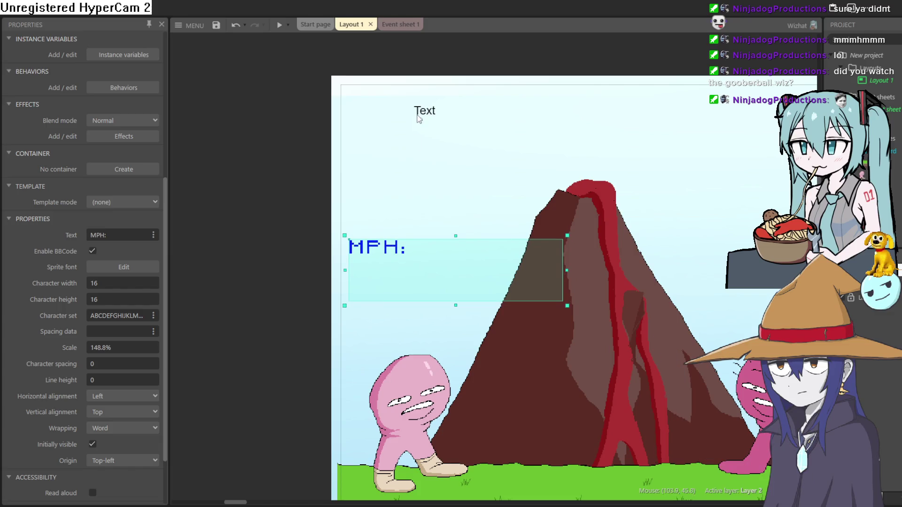
pyautogui.moveTo(411, 113)
pyautogui.mouseDown()
pyautogui.moveTo(461, 162)
pyautogui.moveTo(492, 261)
pyautogui.moveTo(416, 255)
pyautogui.mouseUp()
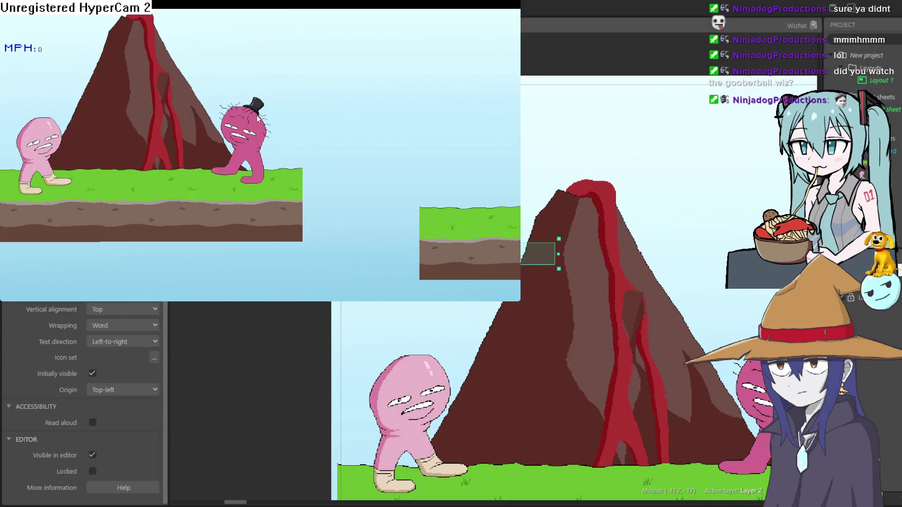
pyautogui.press('Right')
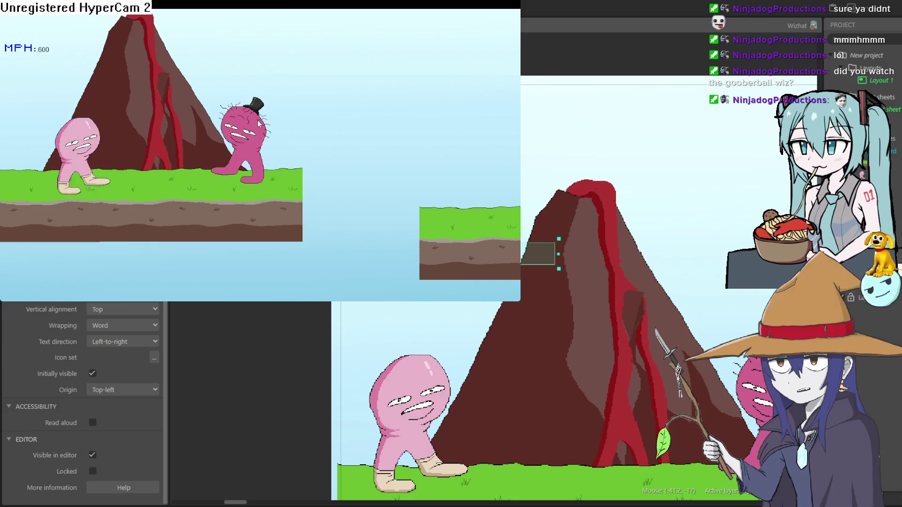
pyautogui.press('Right')
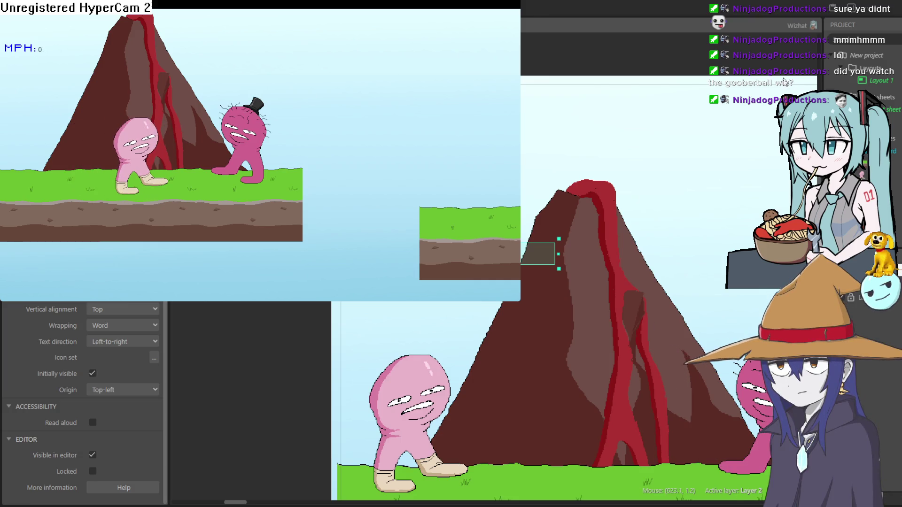
pyautogui.hotkey('alt', 'F4')
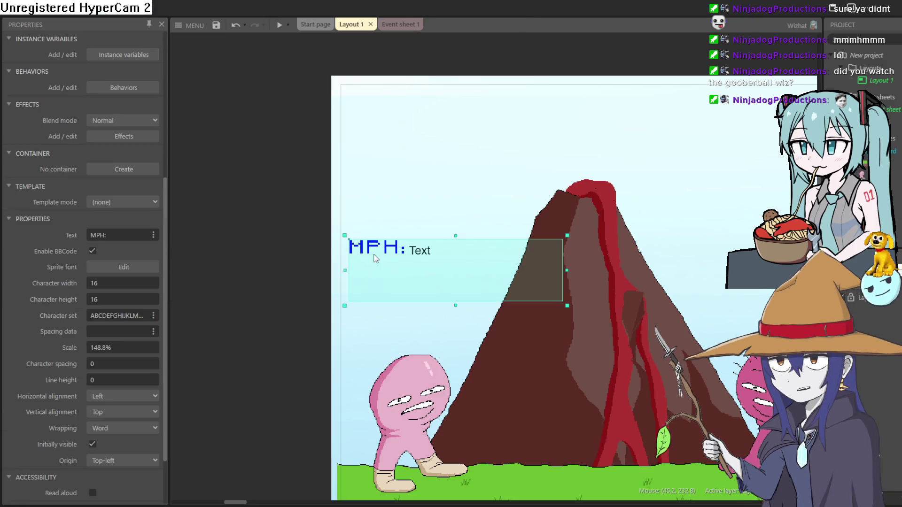
# Nudge the 'Text' speed readout so it sits snugly right of the MPH: label
pyautogui.scroll(-3, 111, 416)
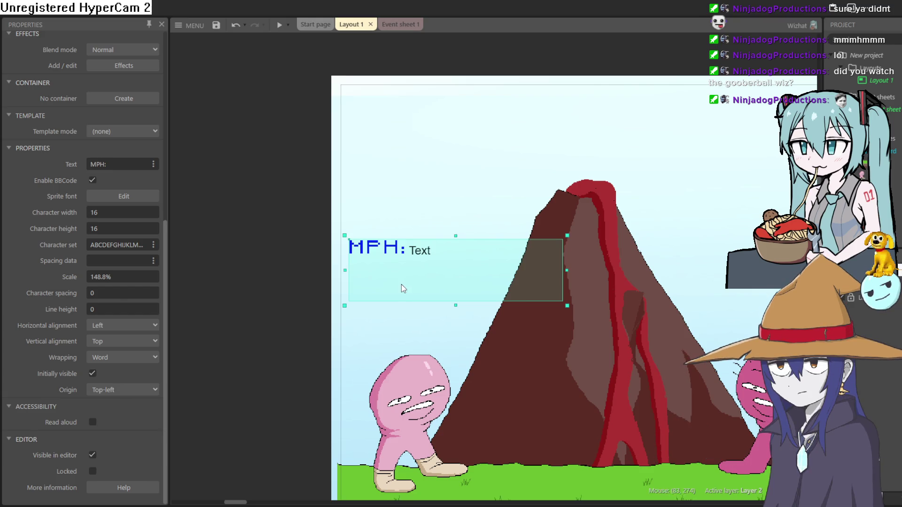
pyautogui.click(422, 252)
pyautogui.moveTo(421, 252); pyautogui.dragTo(420, 251)
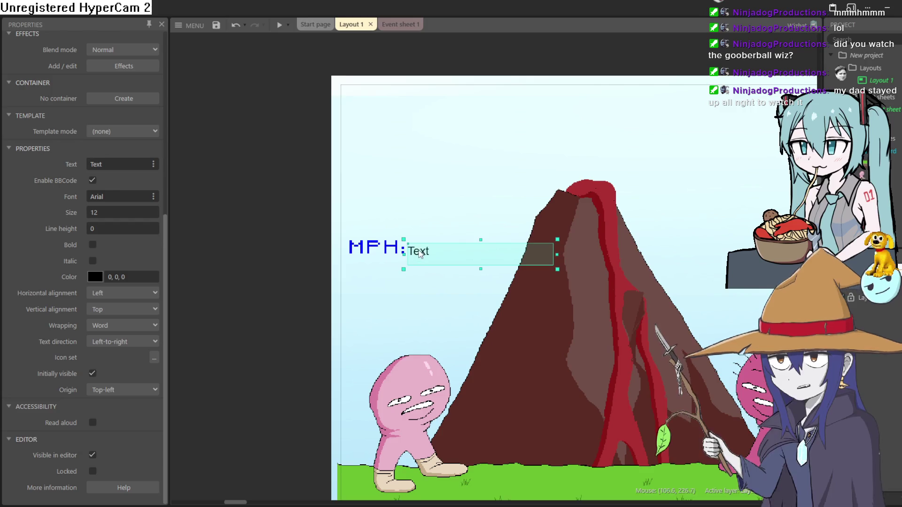
pyautogui.moveTo(420, 254); pyautogui.dragTo(423, 252)
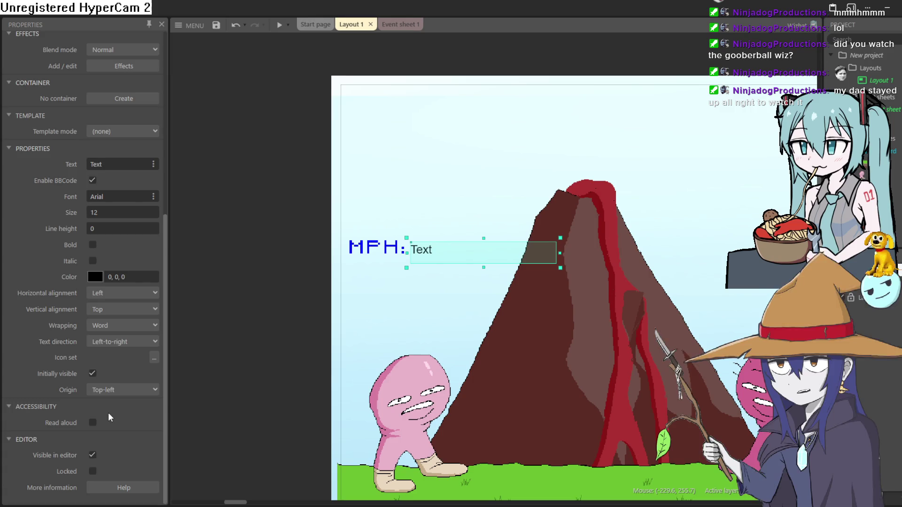
# Give the speed Text object the Anchor behavior
pyautogui.scroll(5, 108, 413)
pyautogui.click(117, 213)
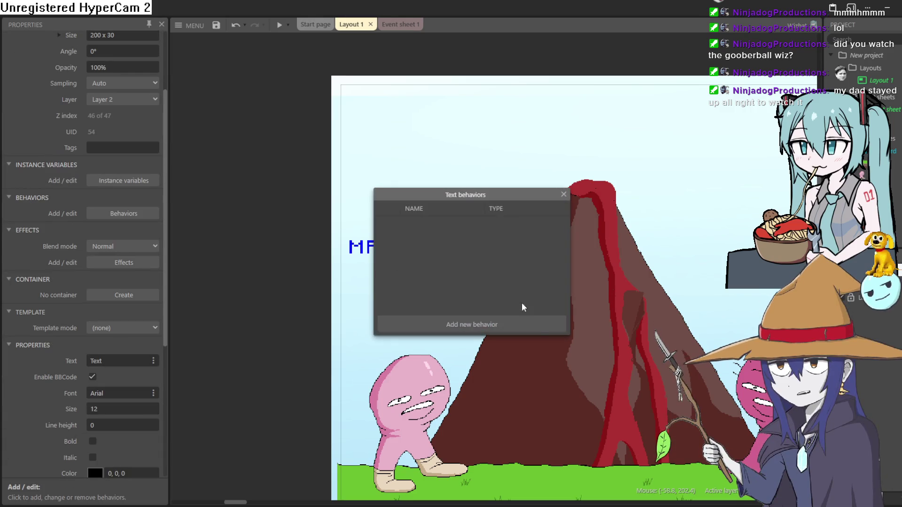
pyautogui.click(536, 329)
pyautogui.scroll(-5, 442, 268)
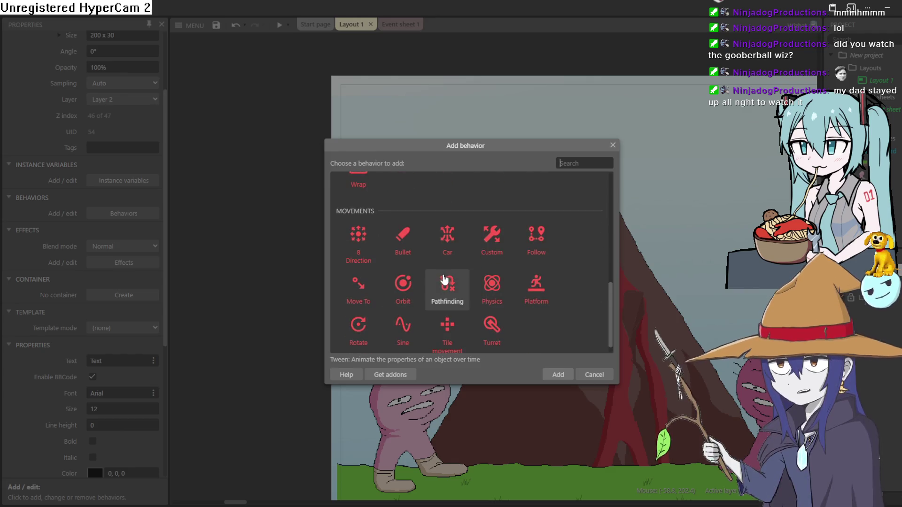
pyautogui.scroll(2, 488, 241)
pyautogui.scroll(-2, 515, 271)
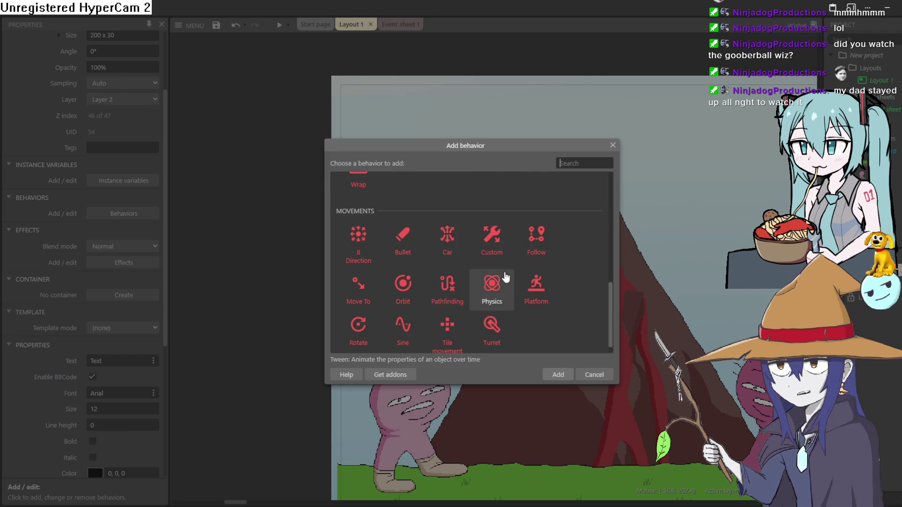
pyautogui.scroll(2, 498, 277)
pyautogui.scroll(-2, 490, 277)
pyautogui.scroll(2, 490, 277)
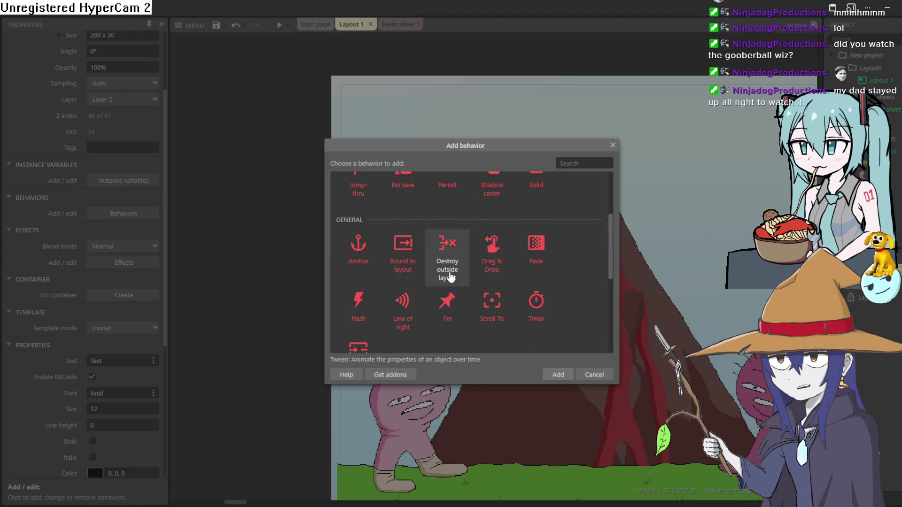
pyautogui.doubleClick(363, 256)
pyautogui.click(563, 195)
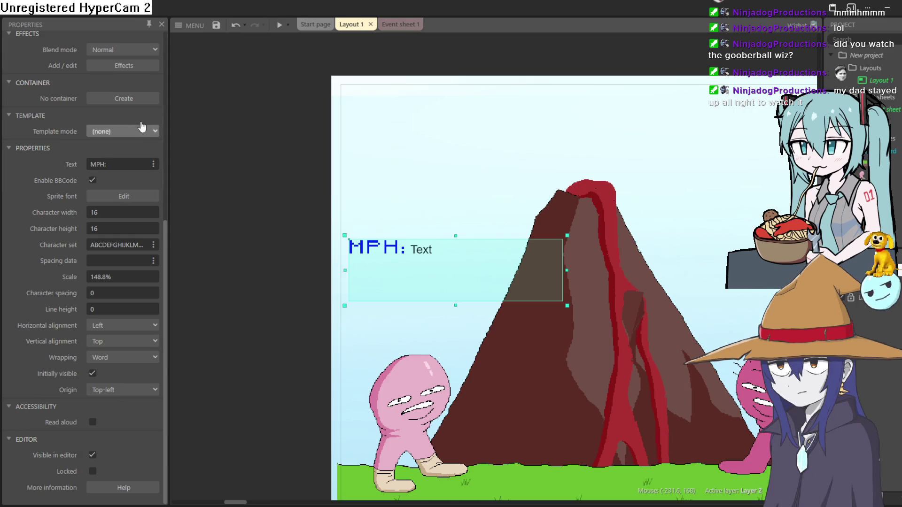
# Give the MPH: sprite font the Anchor behavior too, then start a preview
pyautogui.scroll(3, 96, 263)
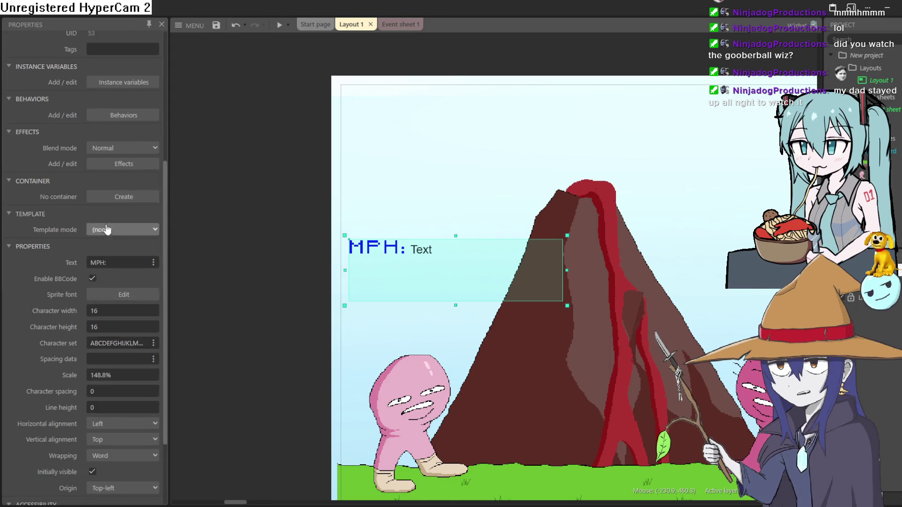
pyautogui.click(127, 165)
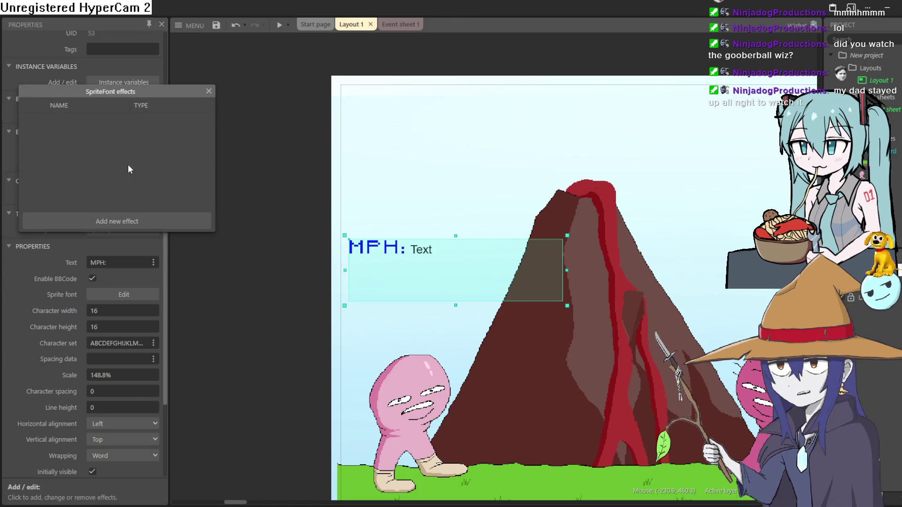
pyautogui.click(209, 91)
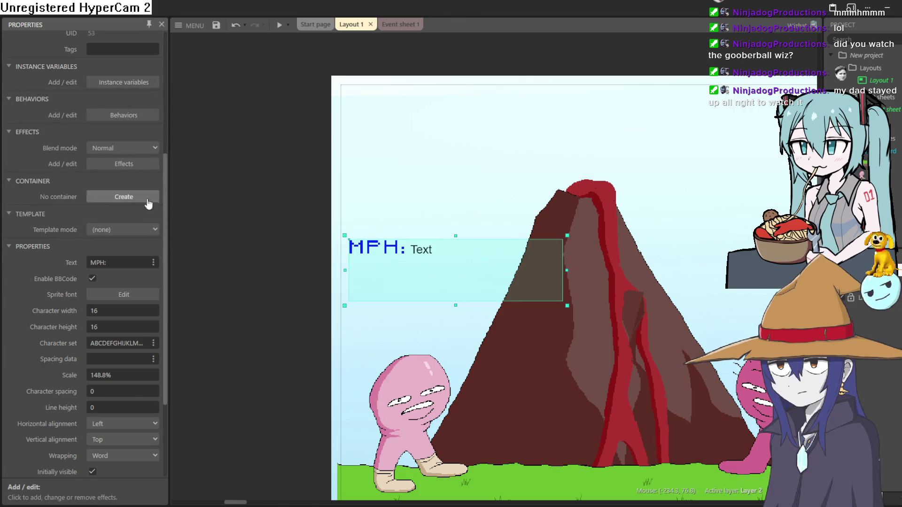
pyautogui.click(124, 116)
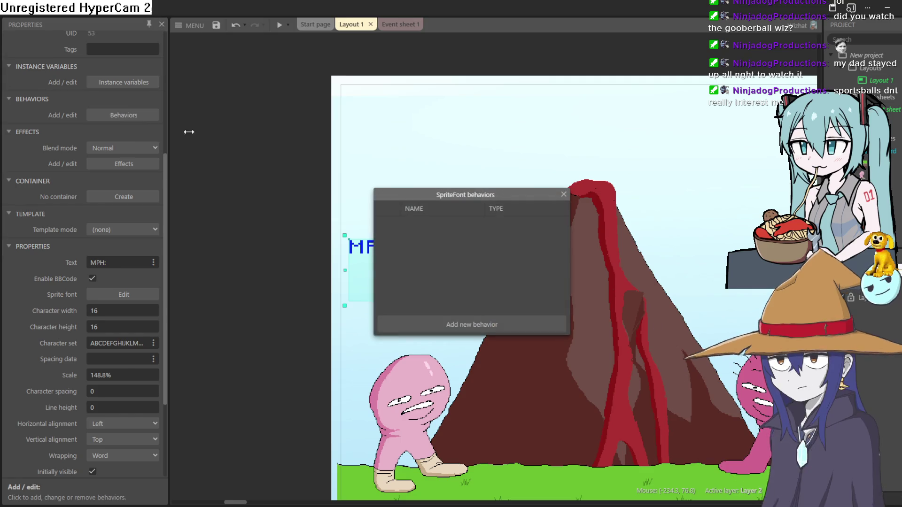
pyautogui.click(444, 319)
pyautogui.scroll(-5, 357, 258)
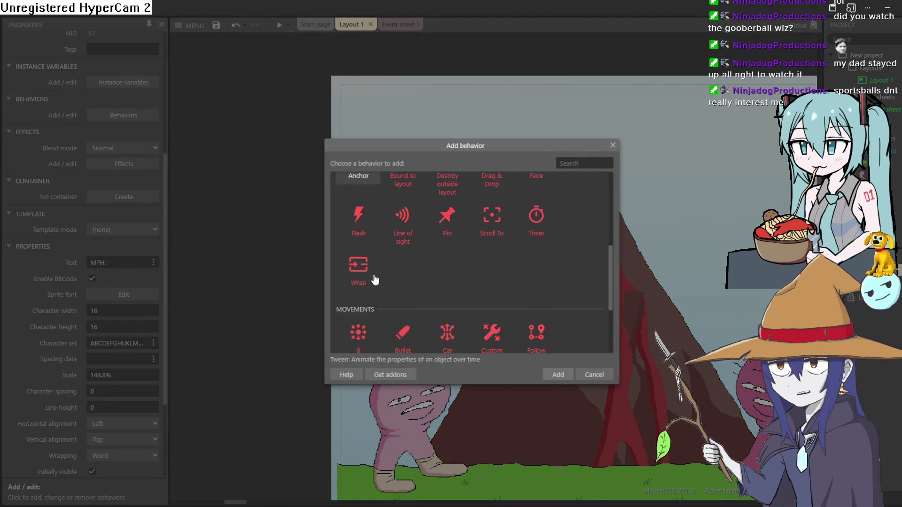
pyautogui.scroll(5, 375, 280)
pyautogui.doubleClick(364, 258)
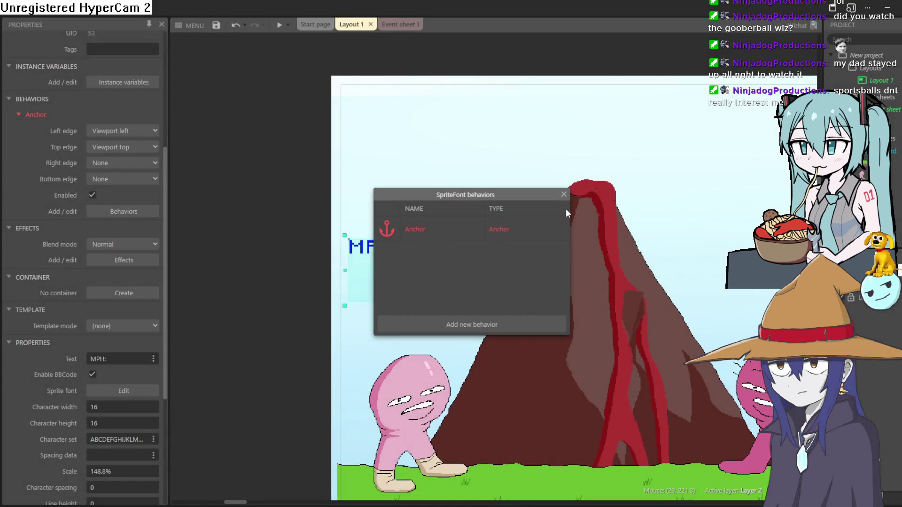
pyautogui.click(564, 194)
pyautogui.click(280, 27)
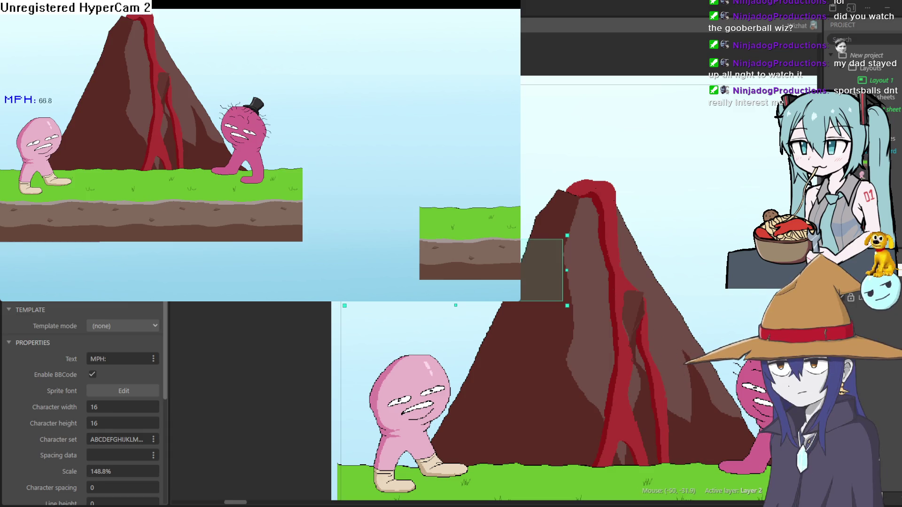
# Run the player right through the preview, then close it and drag the Text object beside MPH:
pyautogui.press('Right')
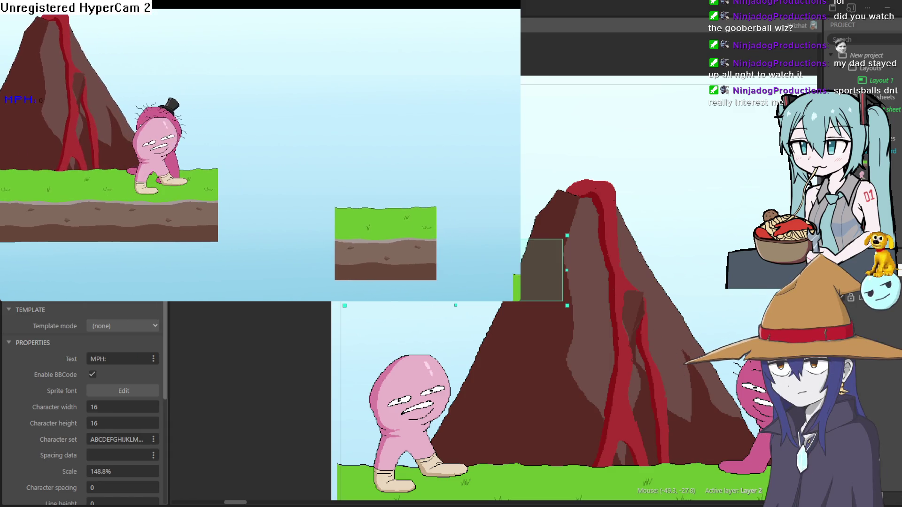
pyautogui.press('Right')
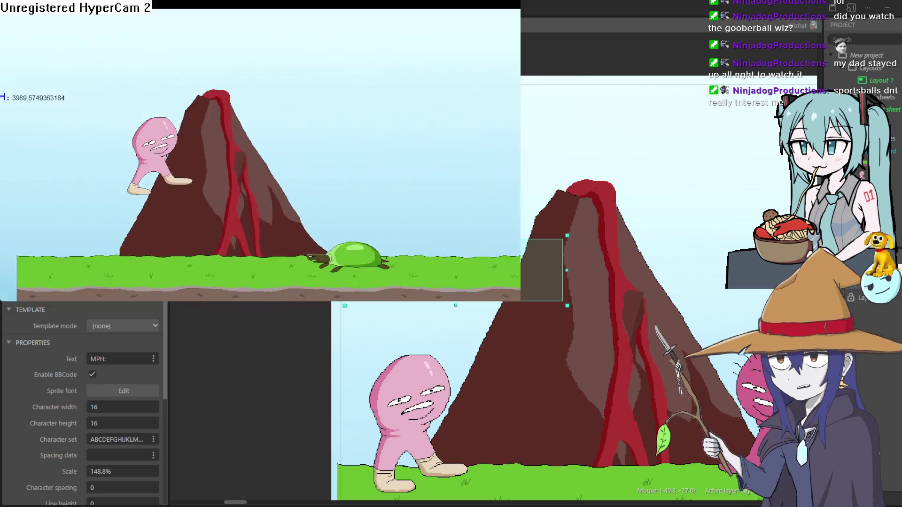
pyautogui.press('Right')
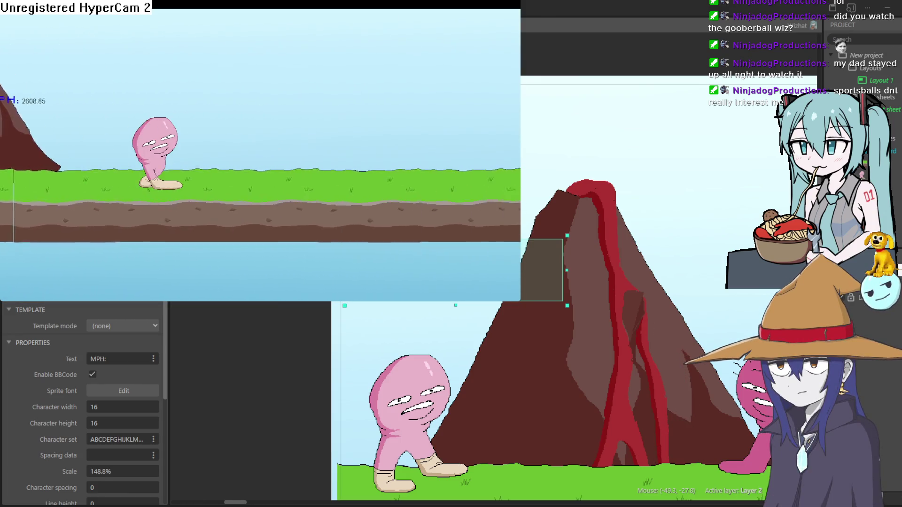
pyautogui.press('Right')
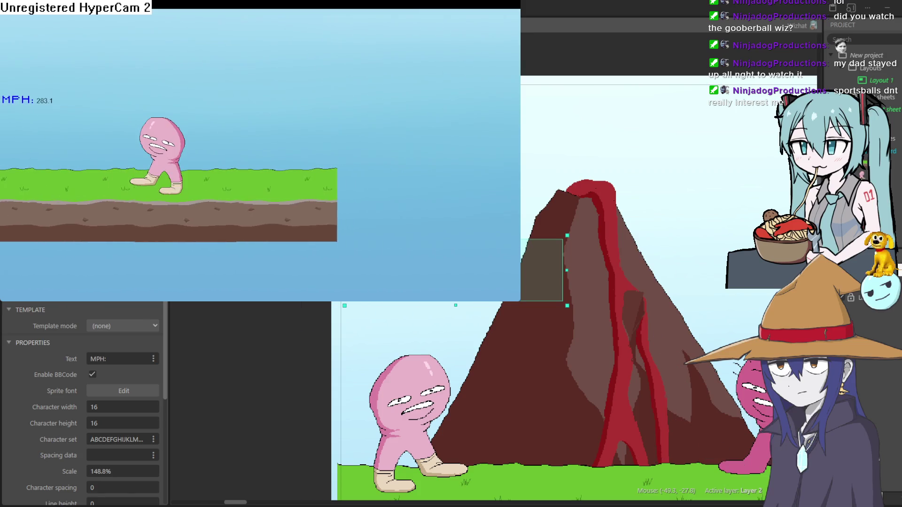
pyautogui.press('Right')
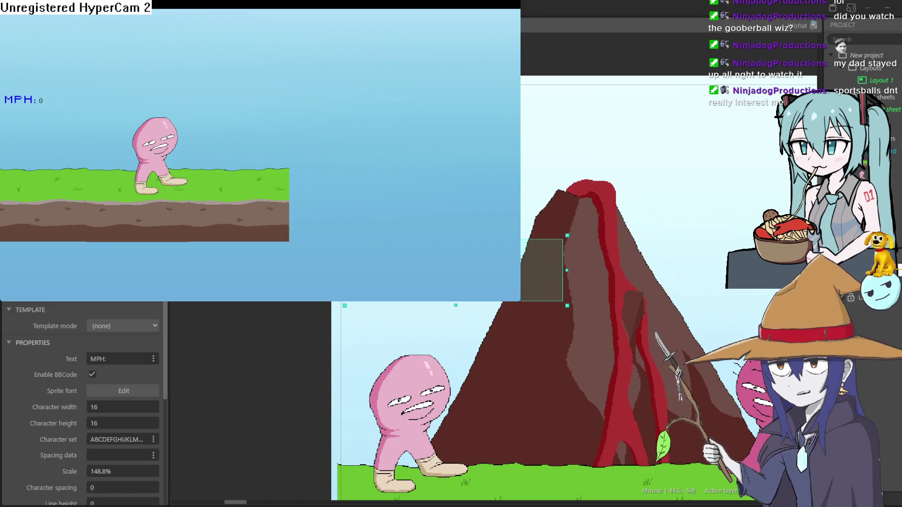
pyautogui.press('Right')
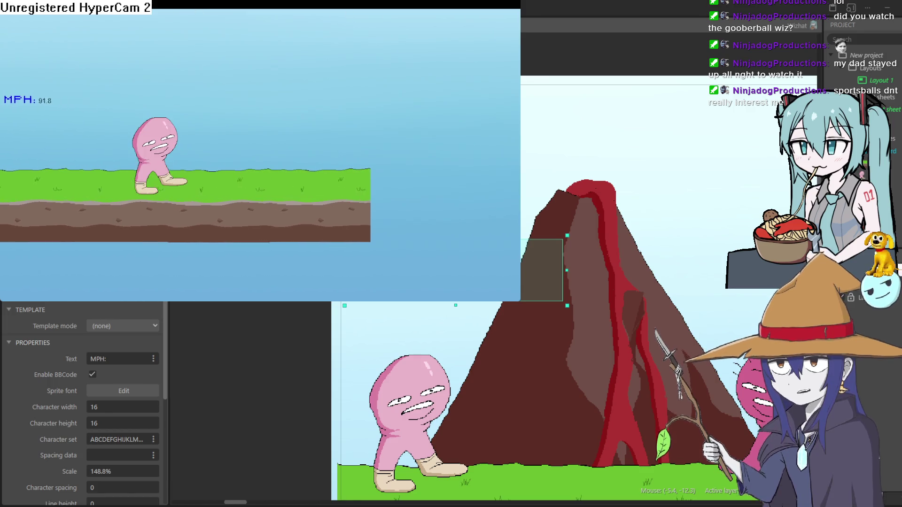
pyautogui.hotkey('alt', 'F4')
pyautogui.moveTo(381, 253); pyautogui.dragTo(519, 251)
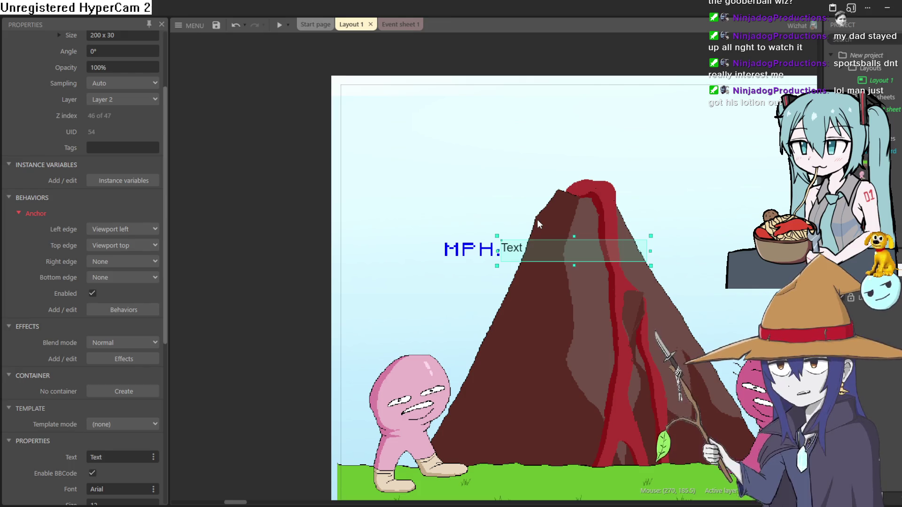
# Preview the game showing unrounded decimal MPH values, then return to Event sheet 1
pyautogui.click(279, 21)
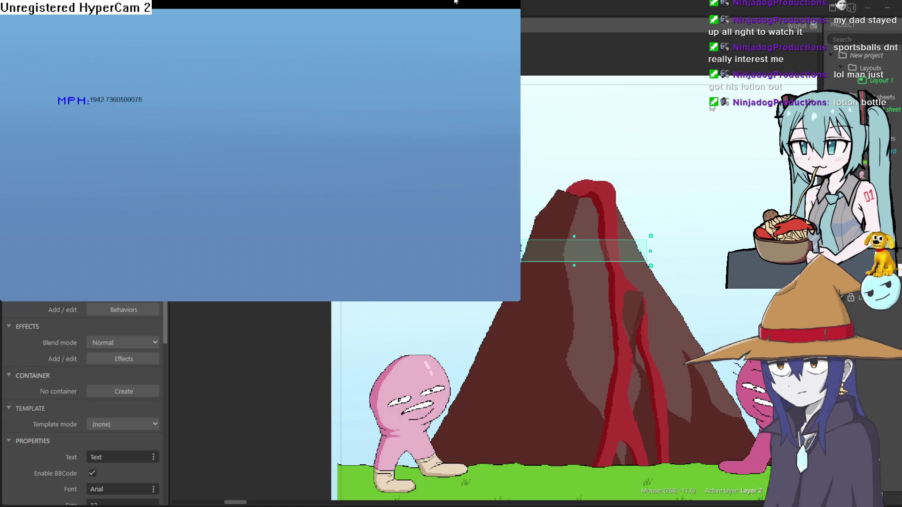
pyautogui.click(511, 7)
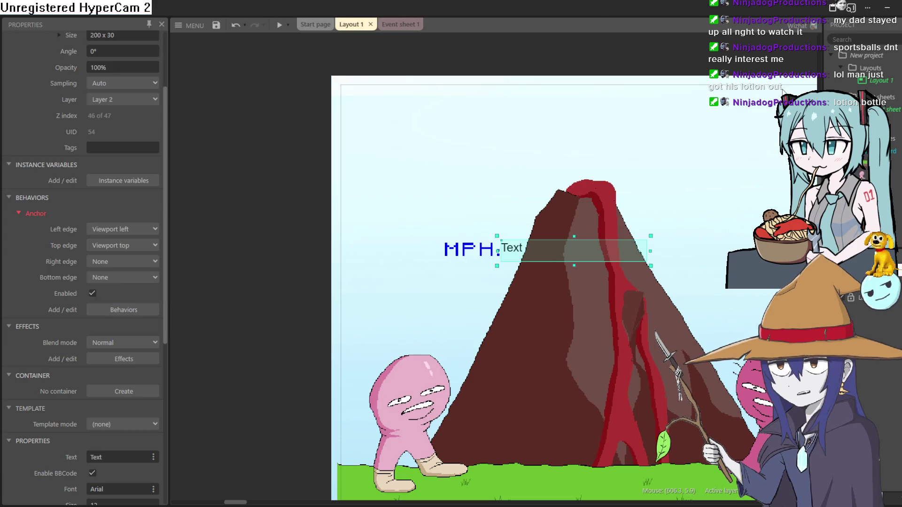
pyautogui.click(401, 24)
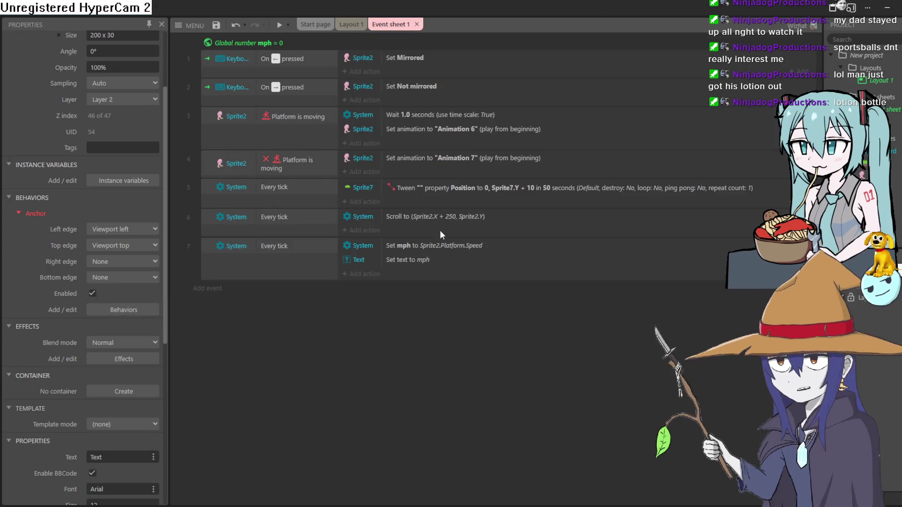
# Open the mph global variable's settings: Number type, initial value 0
pyautogui.doubleClick(439, 245)
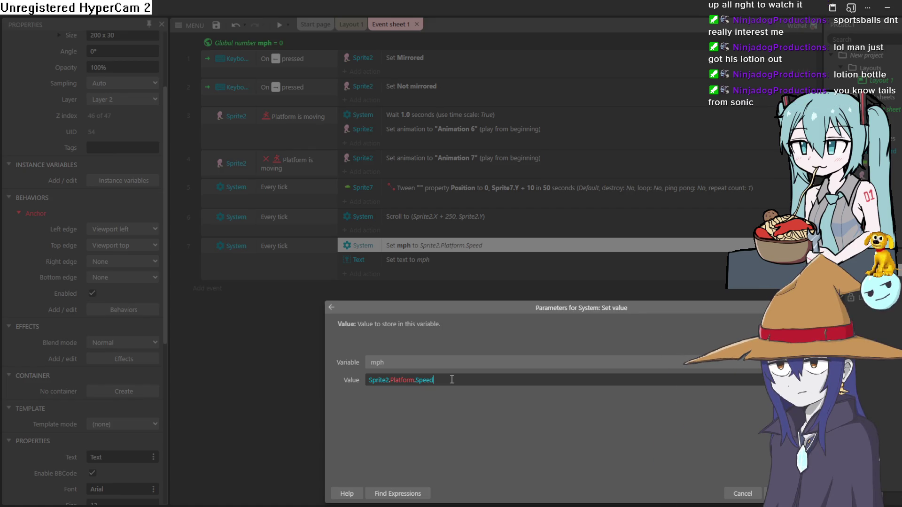
pyautogui.press('Return')
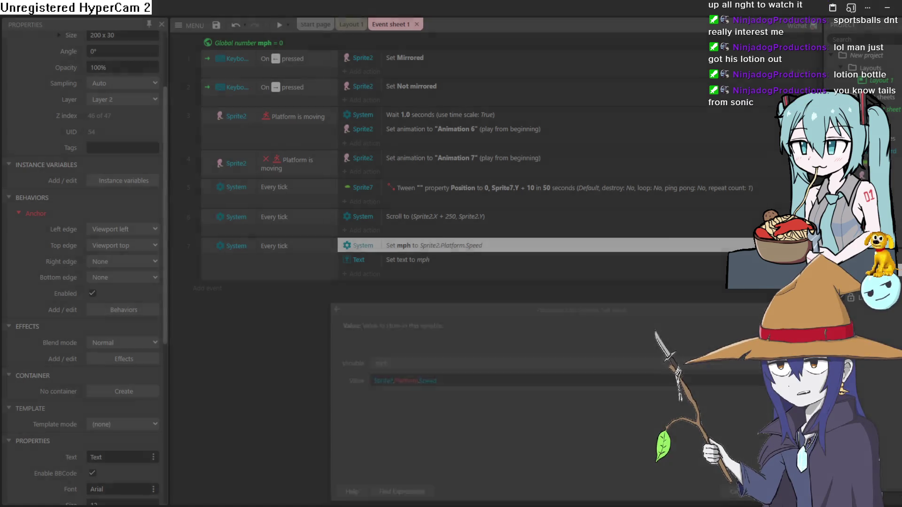
pyautogui.doubleClick(314, 42)
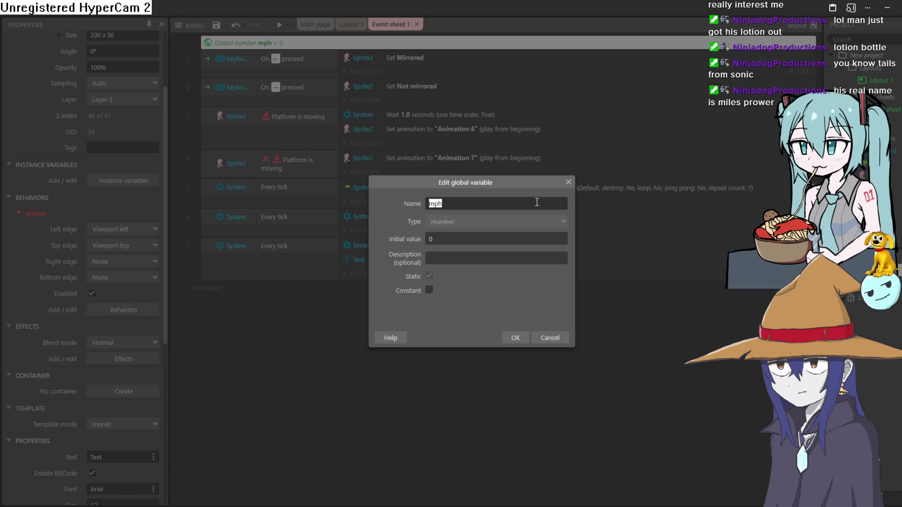
# Close the mph Edit global variable dialog, leaving it a Number set to 0
pyautogui.click(570, 182)
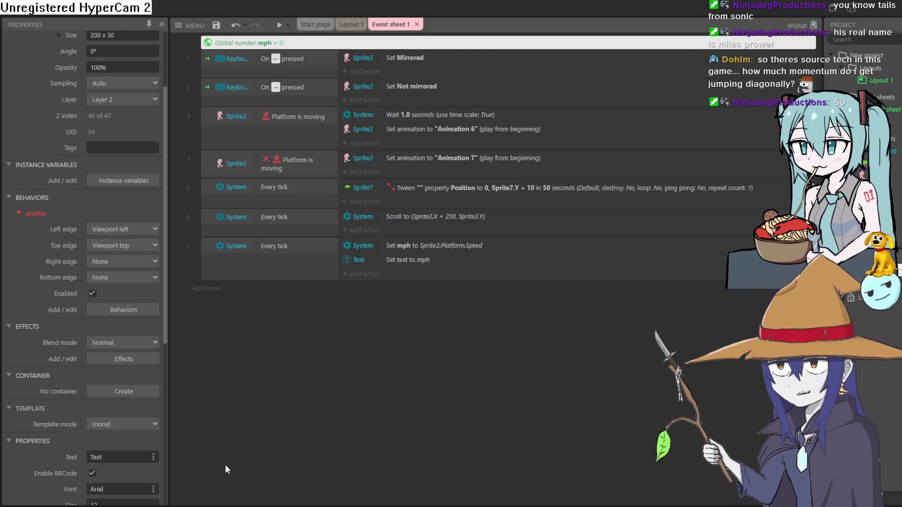
# Change the Set mph action's Value to round( Sprite2.Platform.Speed )
pyautogui.doubleClick(466, 250)
pyautogui.click(370, 382)
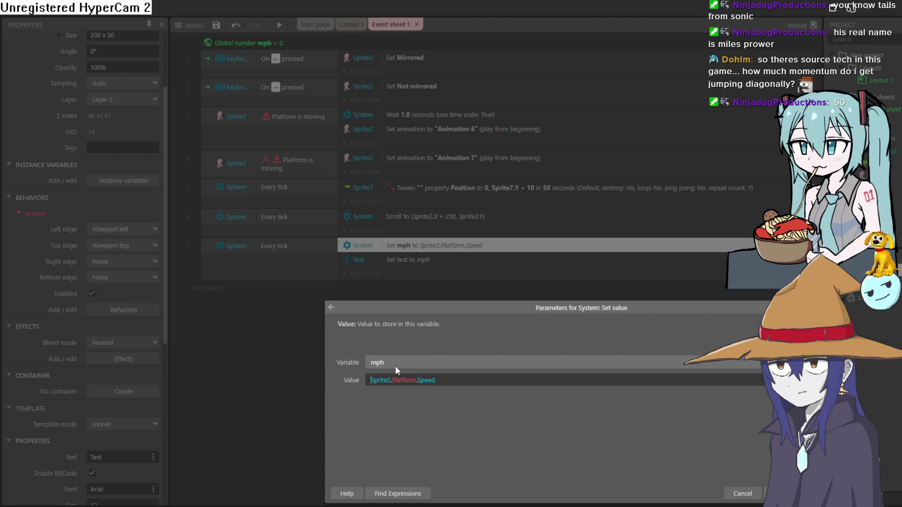
pyautogui.write('round')
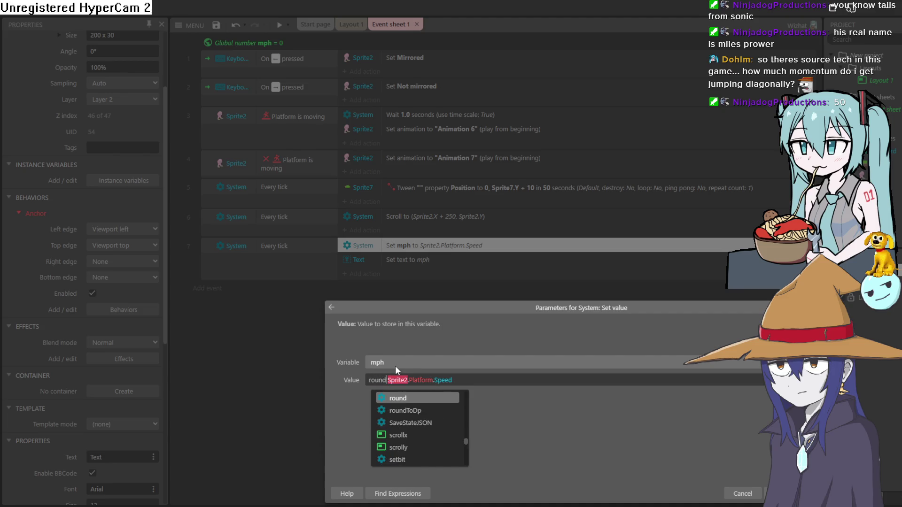
pyautogui.press('Escape')
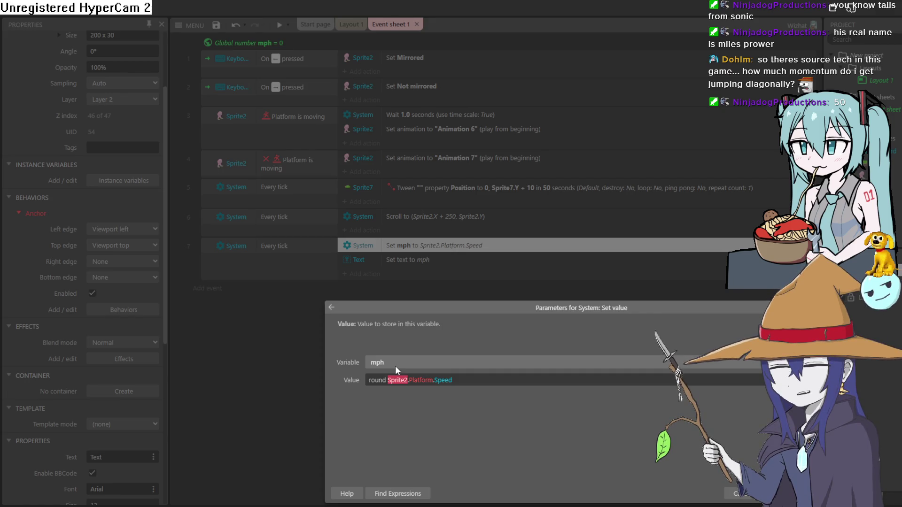
pyautogui.write('(')
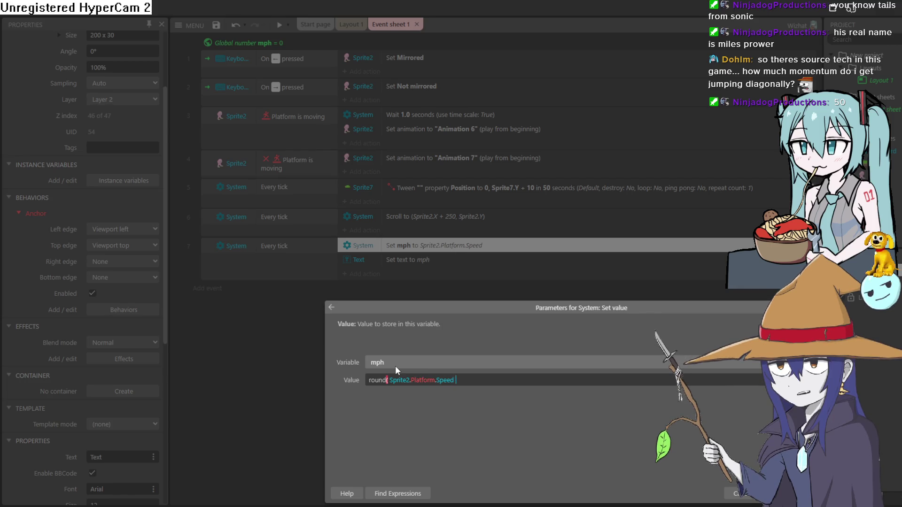
pyautogui.write(' )')
pyautogui.press('Return')
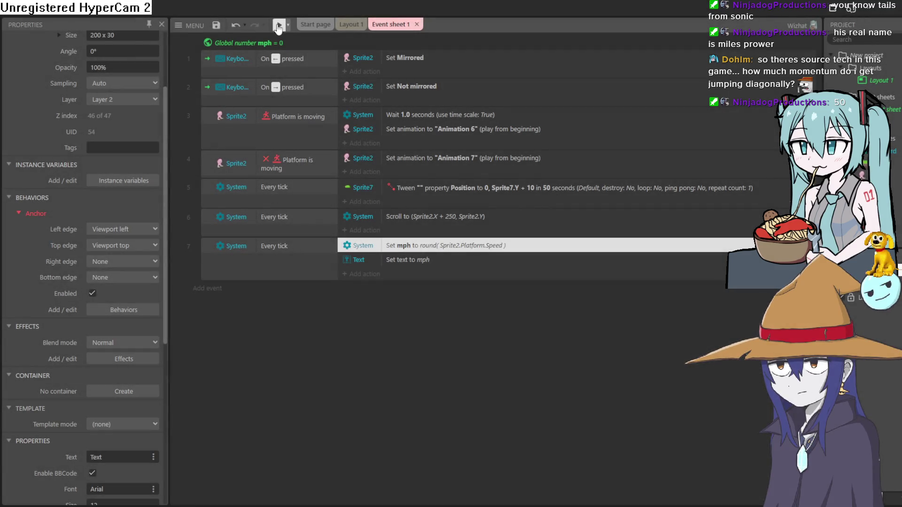
# Preview the game, running and jumping to check the whole-number MPH readout
pyautogui.click(279, 28)
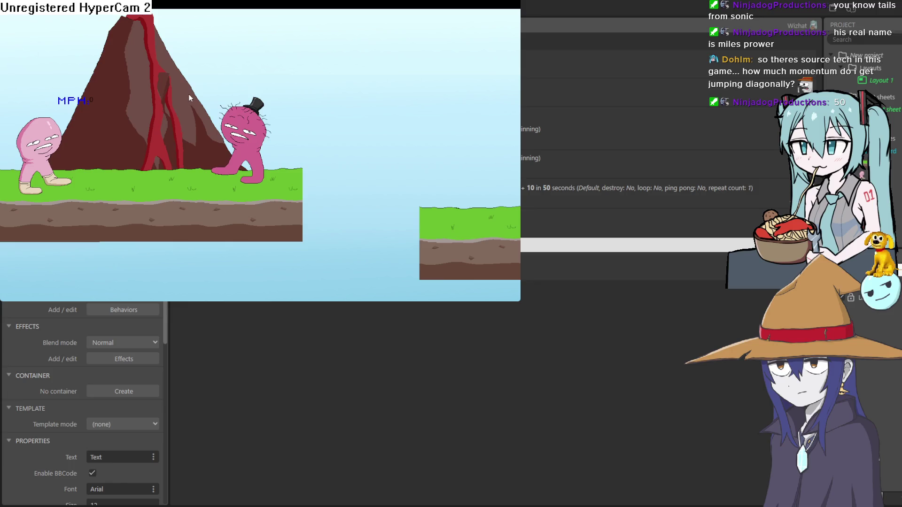
pyautogui.press('Right')
pyautogui.press('Up')
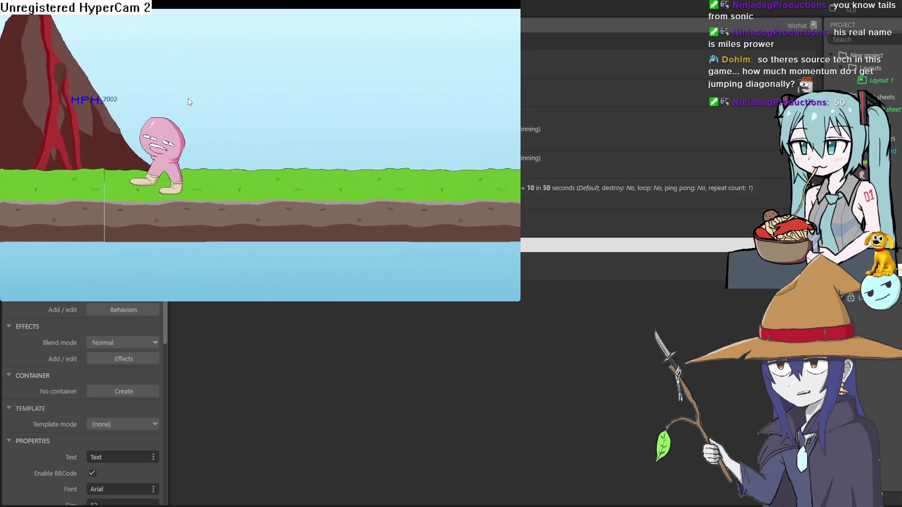
pyautogui.press('Up')
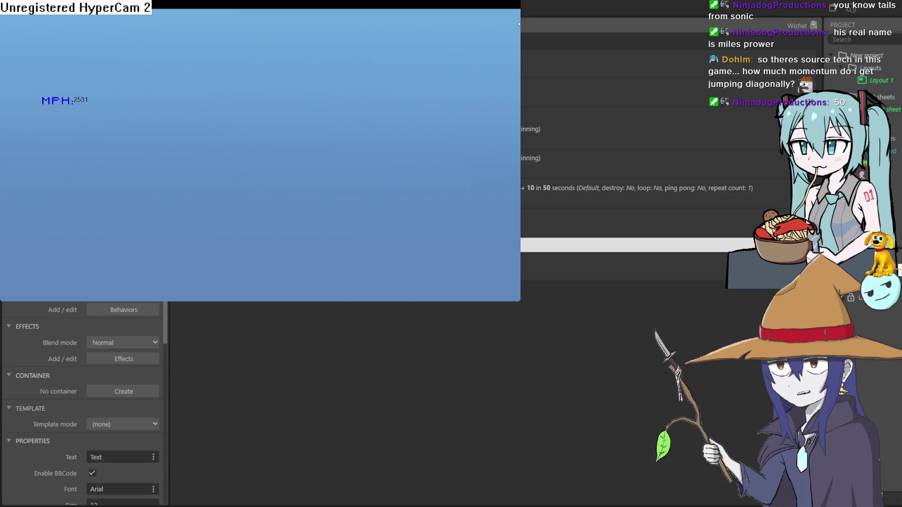
pyautogui.click(778, 88)
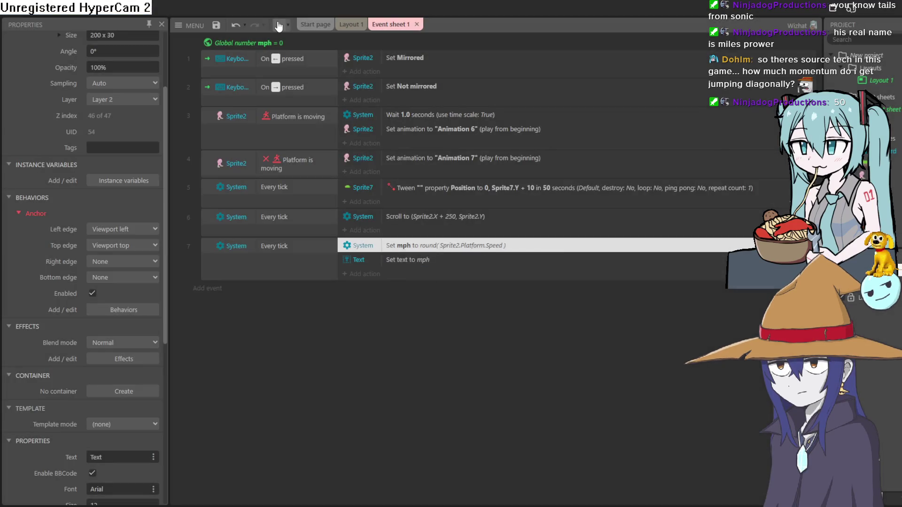
# Preview again, resizing the preview window while running left and right, then close it
pyautogui.click(280, 29)
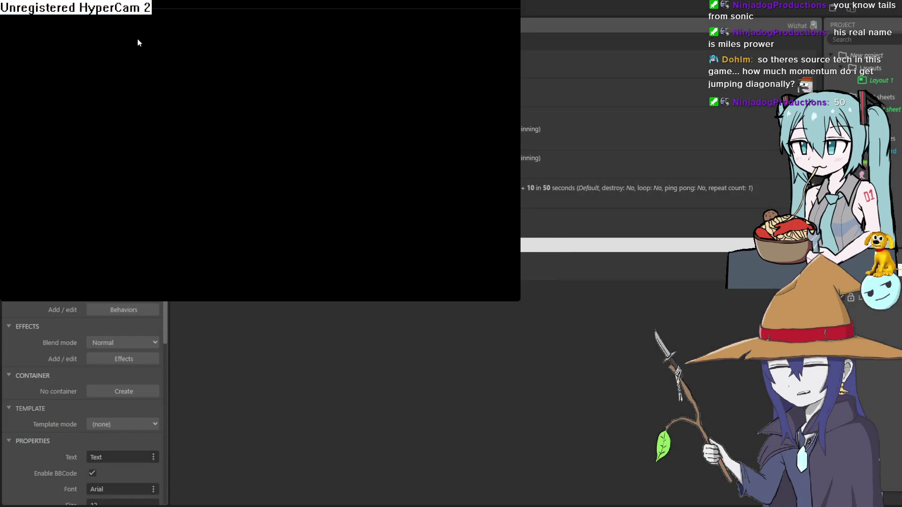
pyautogui.press('Right')
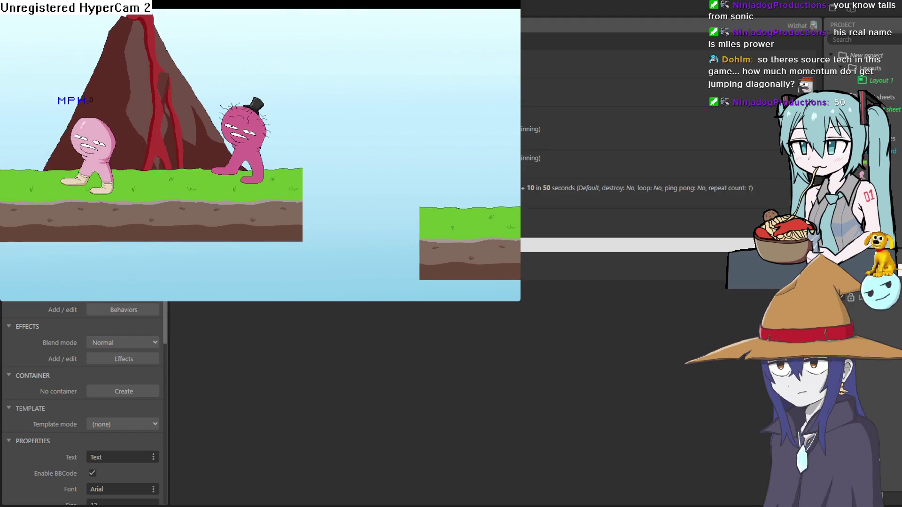
pyautogui.moveTo(630, 402)
pyautogui.mouseDown()
pyautogui.moveTo(643, 384)
pyautogui.moveTo(723, 400)
pyautogui.moveTo(752, 395)
pyautogui.mouseUp()
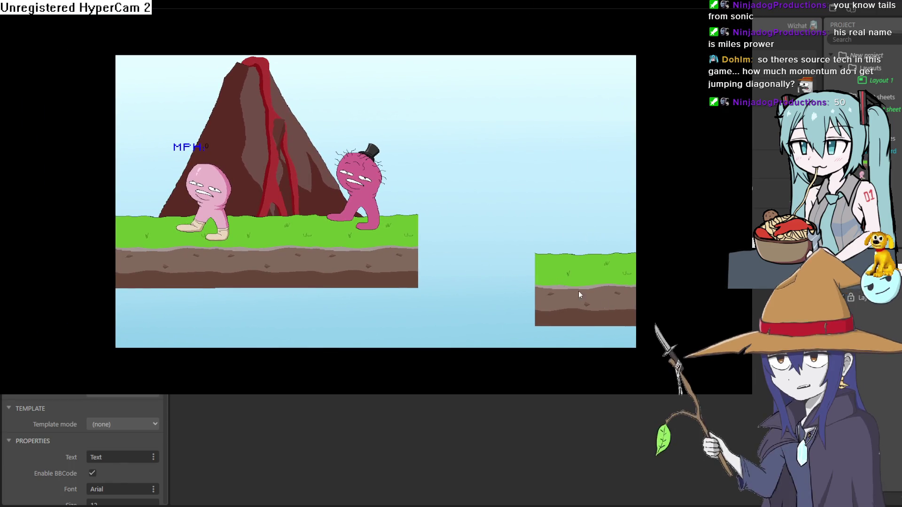
pyautogui.moveTo(751, 366)
pyautogui.mouseDown()
pyautogui.moveTo(658, 343)
pyautogui.moveTo(627, 302)
pyautogui.mouseUp()
pyautogui.press('Right')
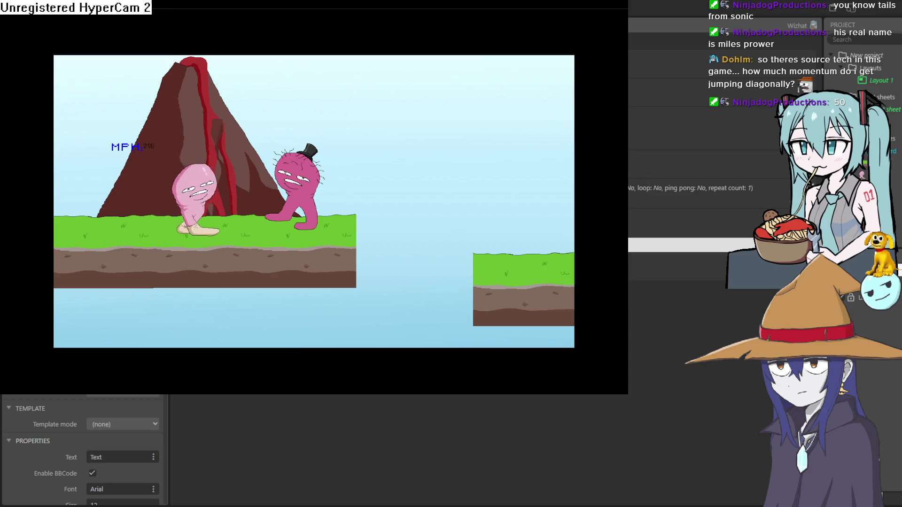
pyautogui.press('Left')
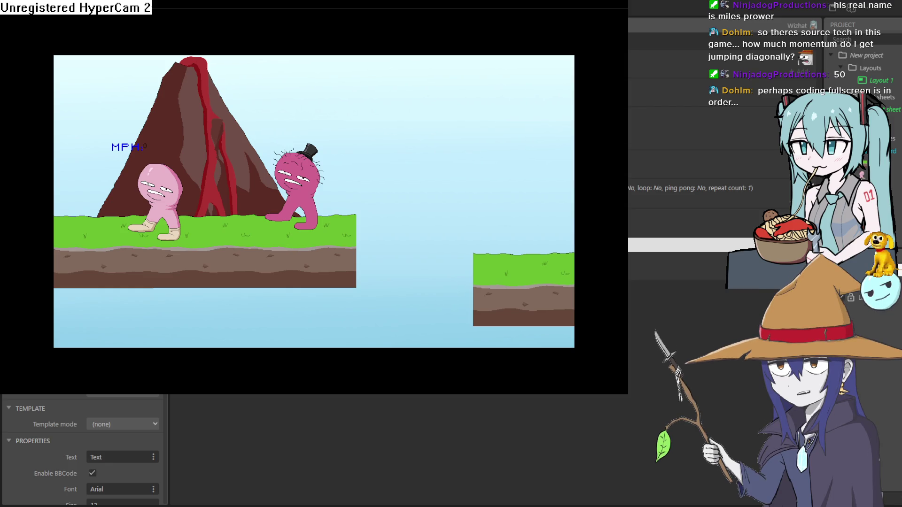
pyautogui.click(614, 1)
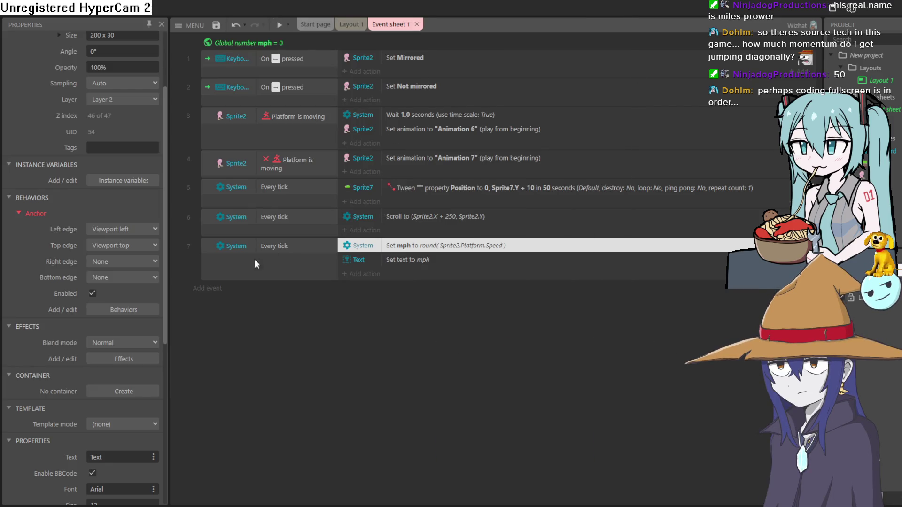
# Cancel the new condition picker and return to Layout 1
pyautogui.click(213, 290)
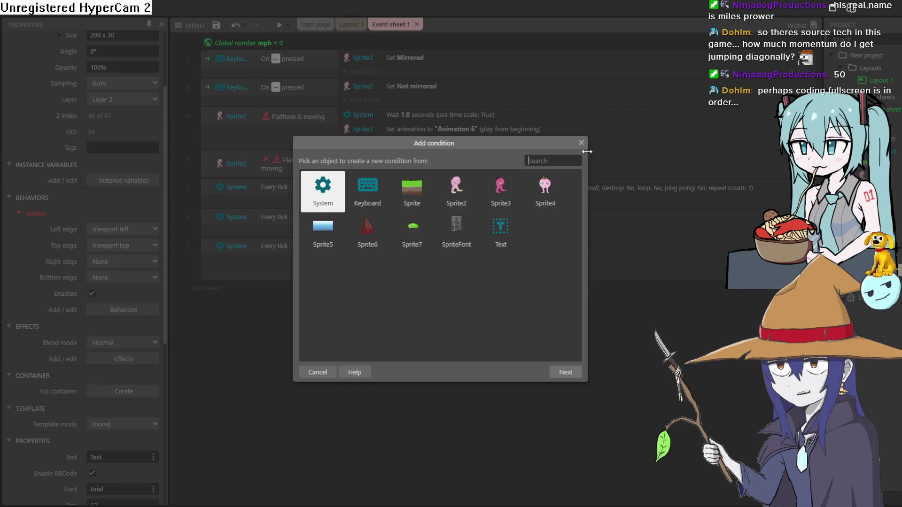
pyautogui.click(581, 143)
pyautogui.click(351, 24)
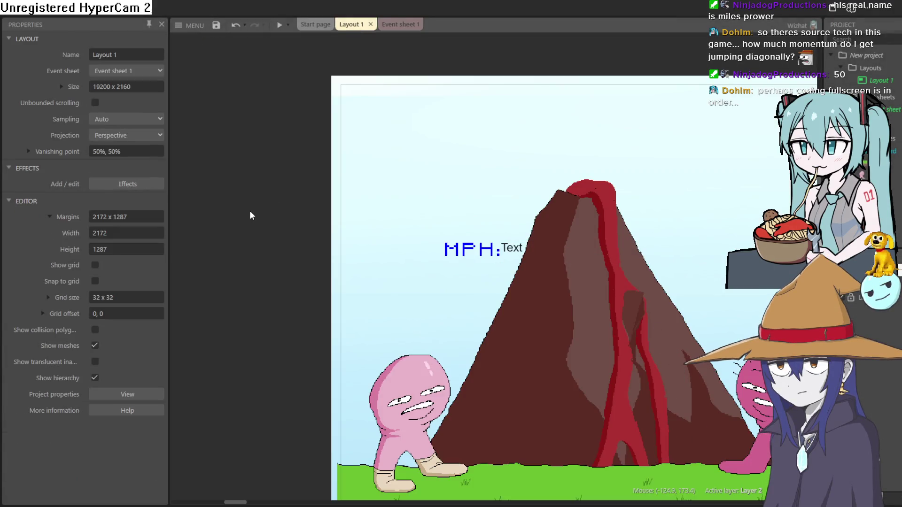
# Browse the Create new object type list, then search 'br' and insert the Browser object
pyautogui.doubleClick(250, 210)
pyautogui.scroll(-5, 461, 243)
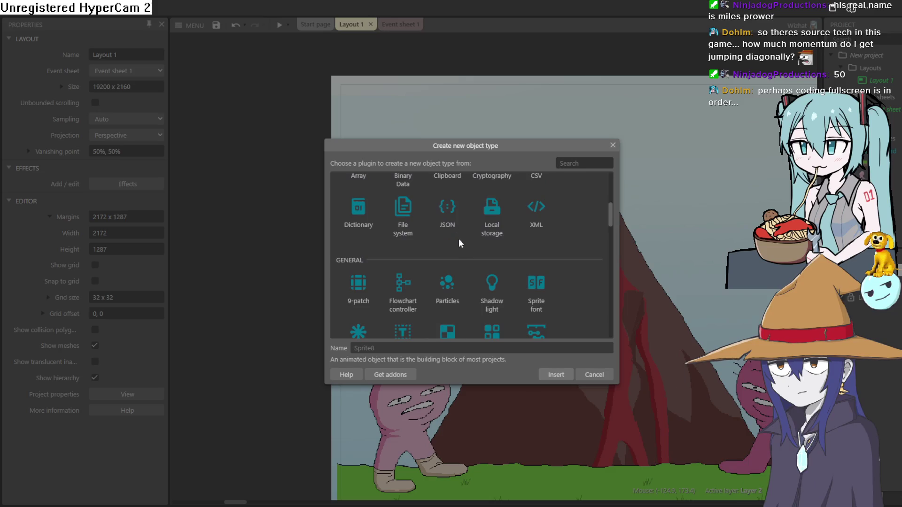
pyautogui.scroll(5, 429, 236)
pyautogui.scroll(-2, 418, 231)
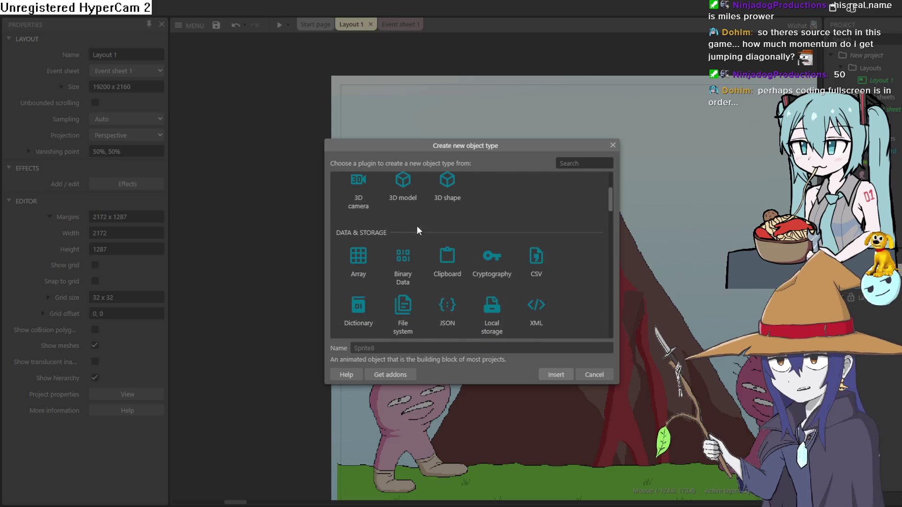
pyautogui.scroll(-5, 477, 238)
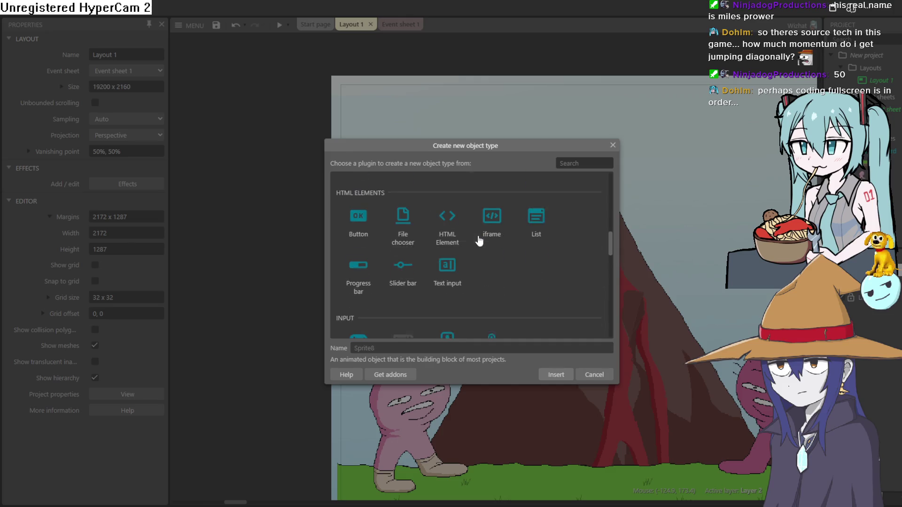
pyautogui.scroll(5, 479, 240)
pyautogui.scroll(-3, 480, 240)
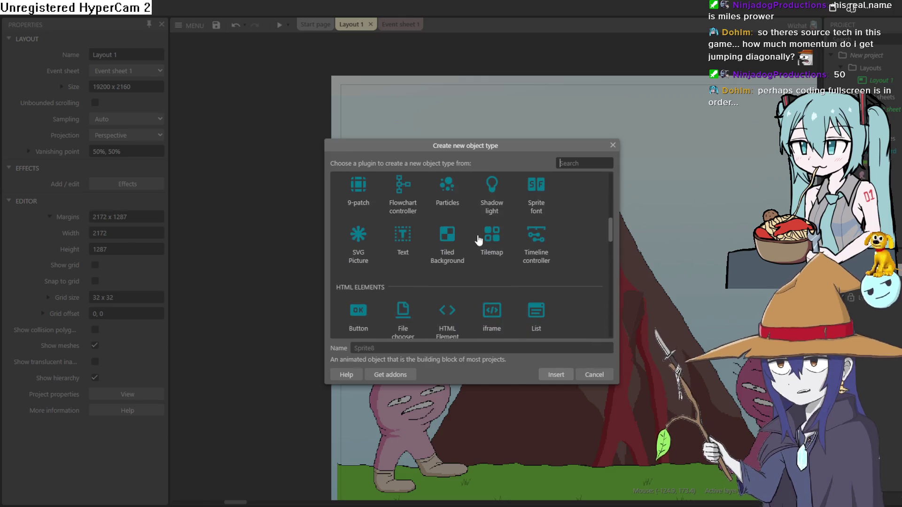
pyautogui.scroll(-5, 480, 240)
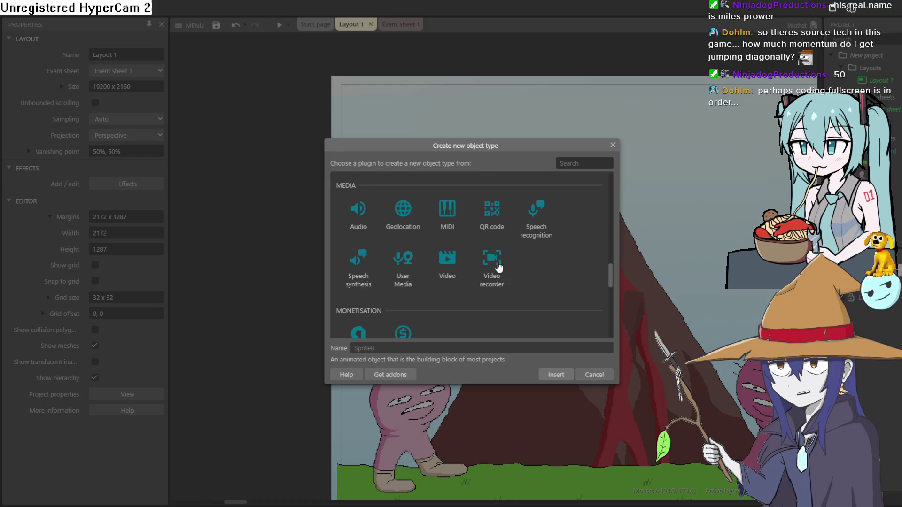
pyautogui.click(403, 221)
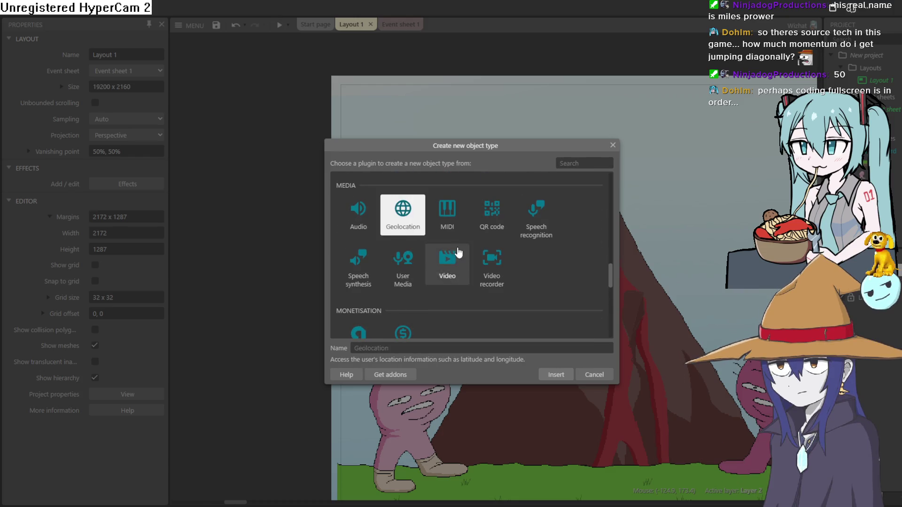
pyautogui.scroll(-5, 458, 253)
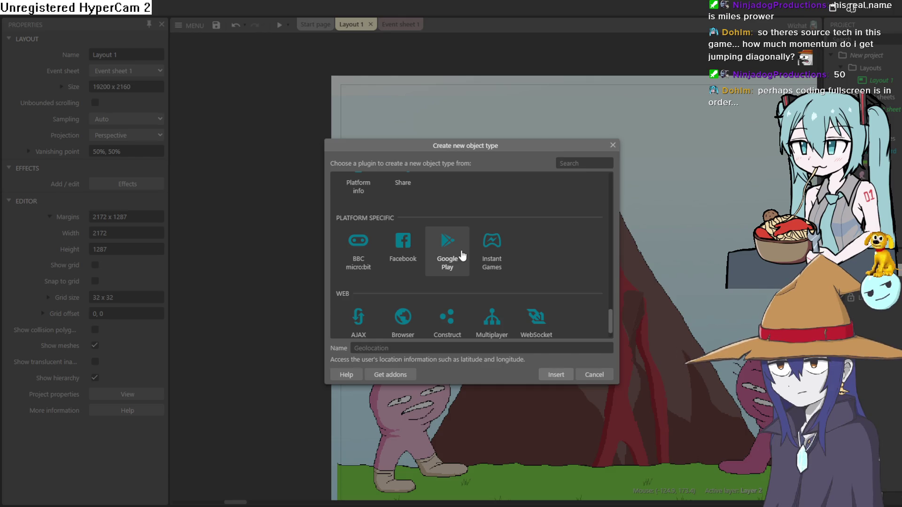
pyautogui.scroll(3, 489, 249)
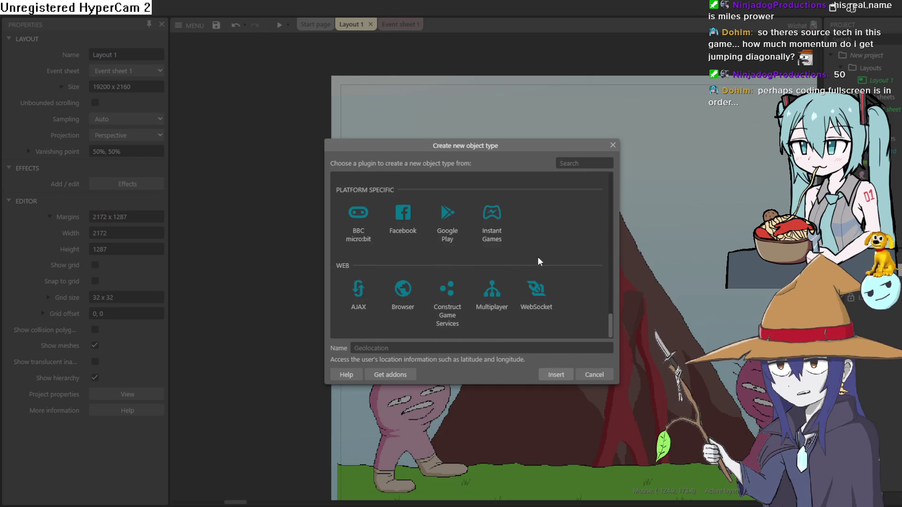
pyautogui.scroll(6, 541, 256)
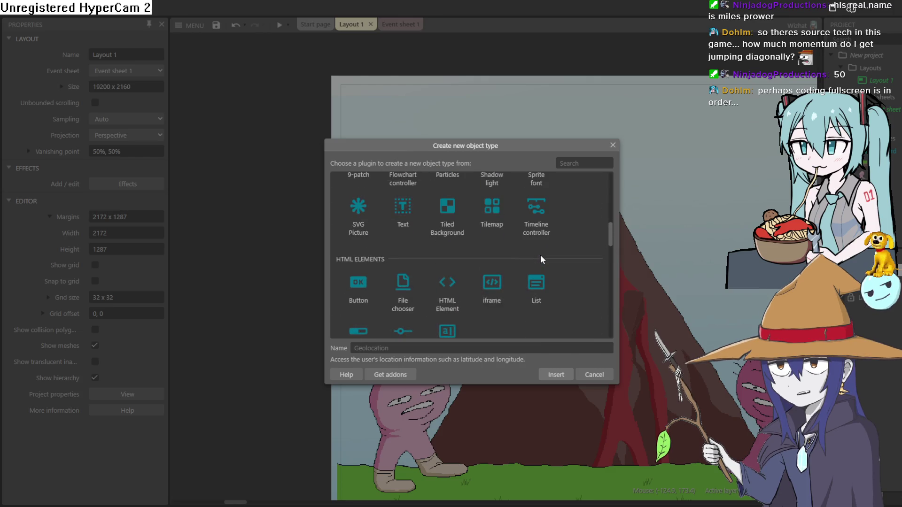
pyautogui.scroll(5, 541, 257)
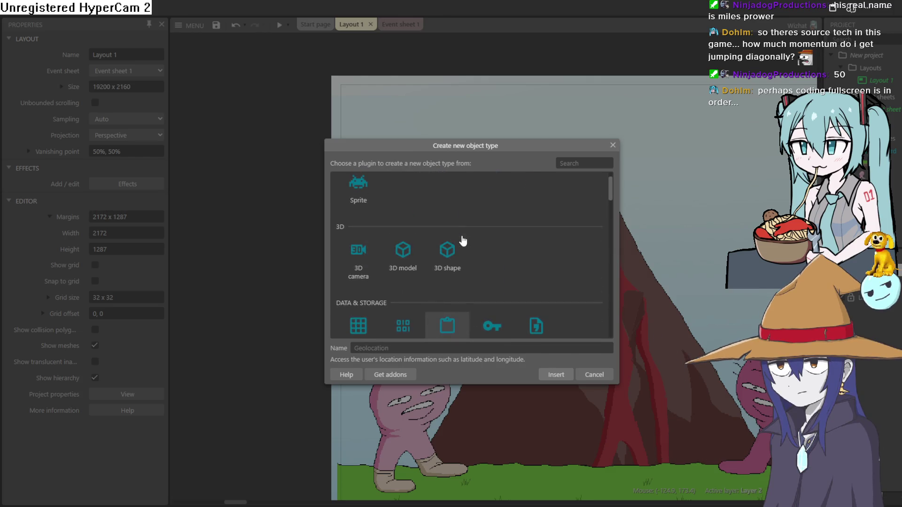
pyautogui.scroll(-3, 462, 239)
pyautogui.scroll(3, 462, 239)
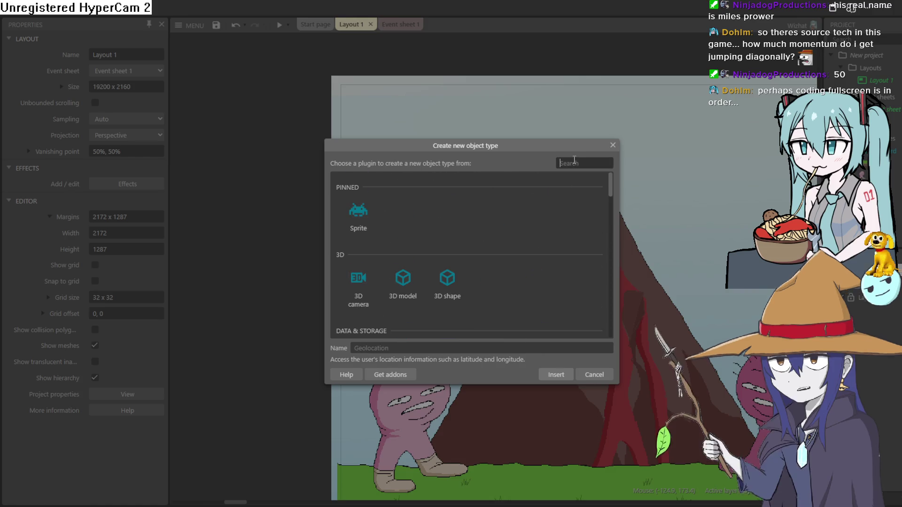
pyautogui.click(576, 164)
pyautogui.write('b')
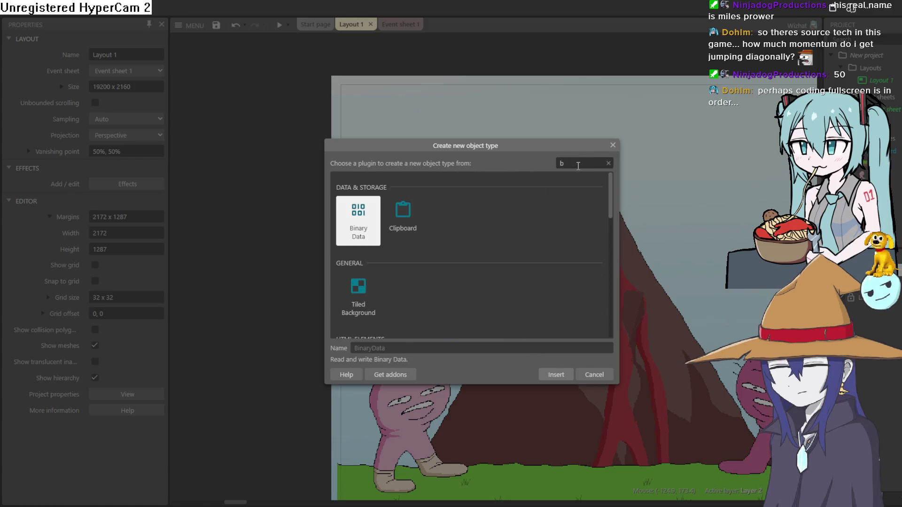
pyautogui.write('r')
pyautogui.doubleClick(372, 225)
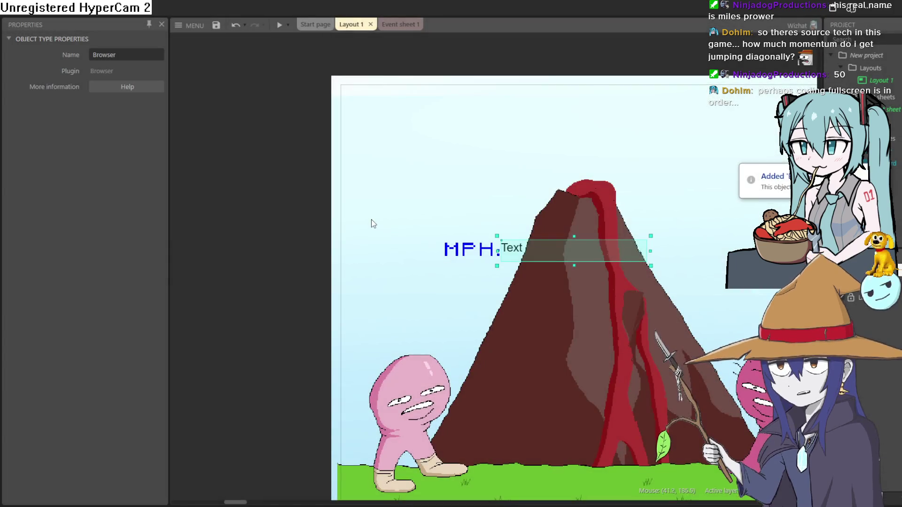
# Add event 8 on Event sheet 1 with a Keyboard On key pressed condition for key 1
pyautogui.click(402, 22)
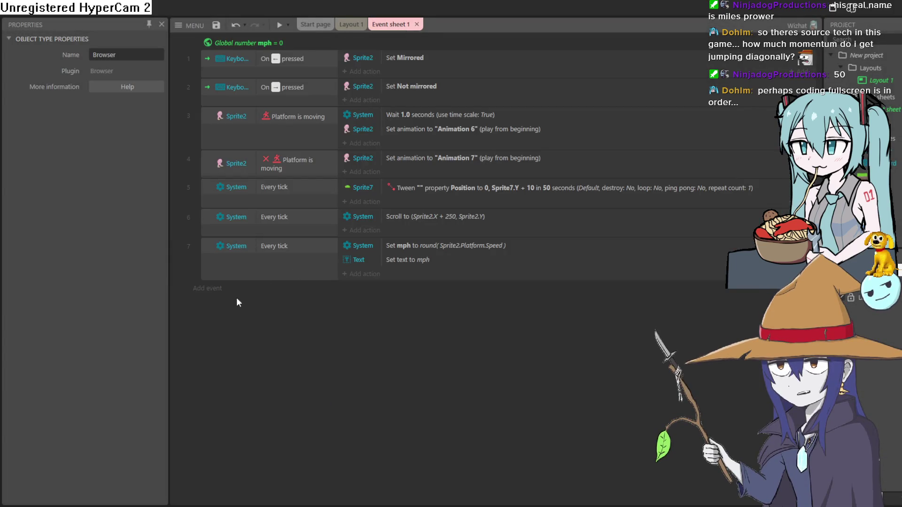
pyautogui.click(211, 289)
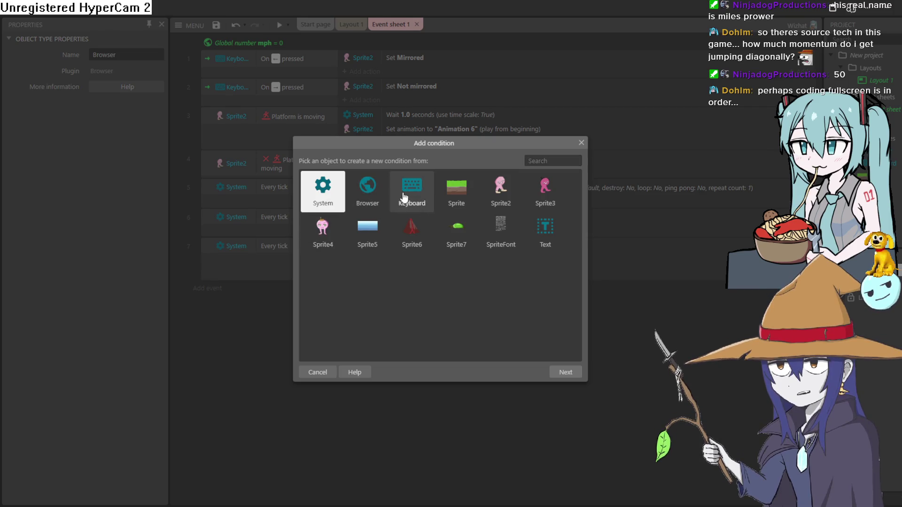
pyautogui.doubleClick(402, 192)
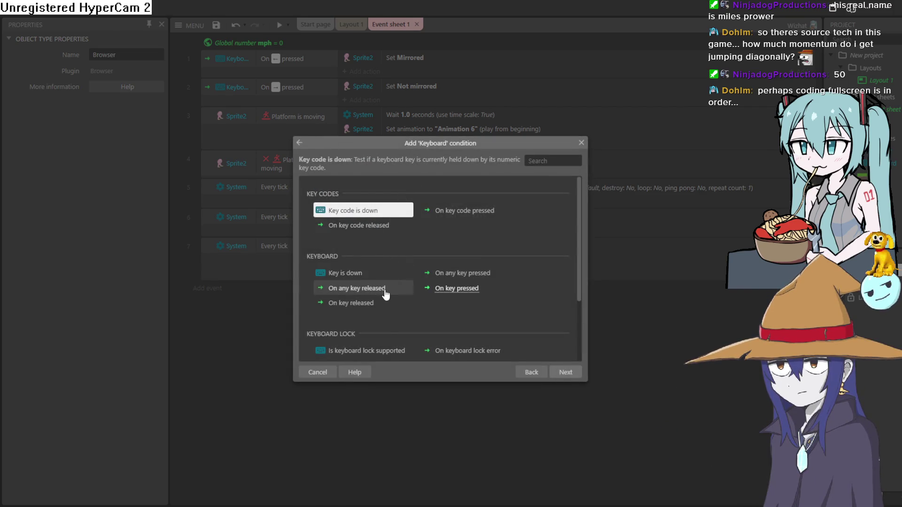
pyautogui.doubleClick(454, 289)
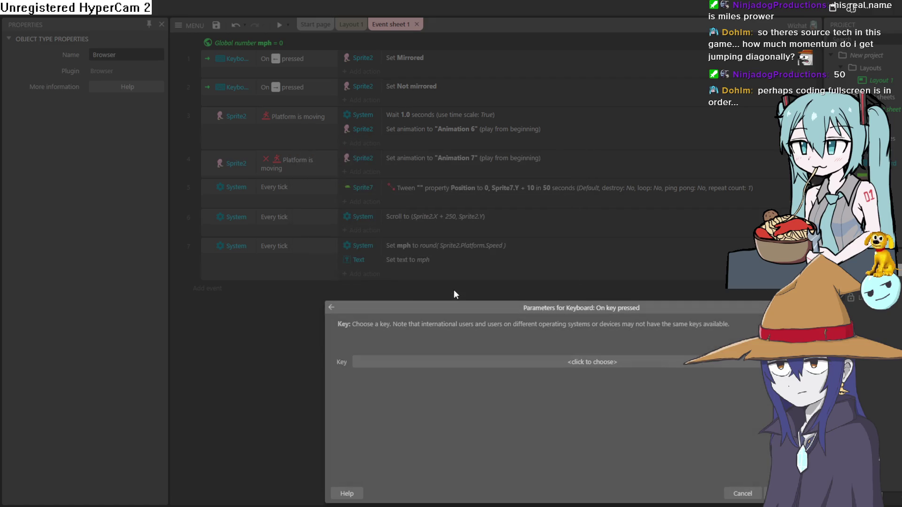
pyautogui.click(471, 361)
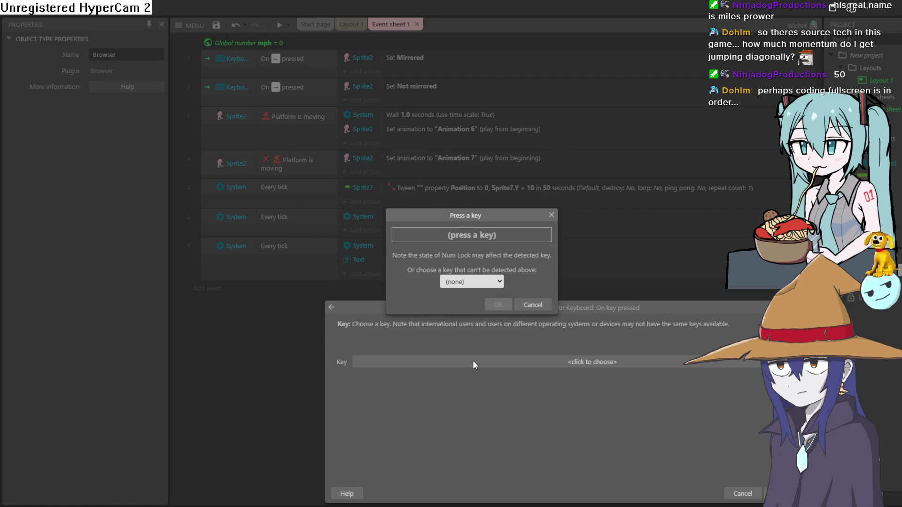
pyautogui.press('1')
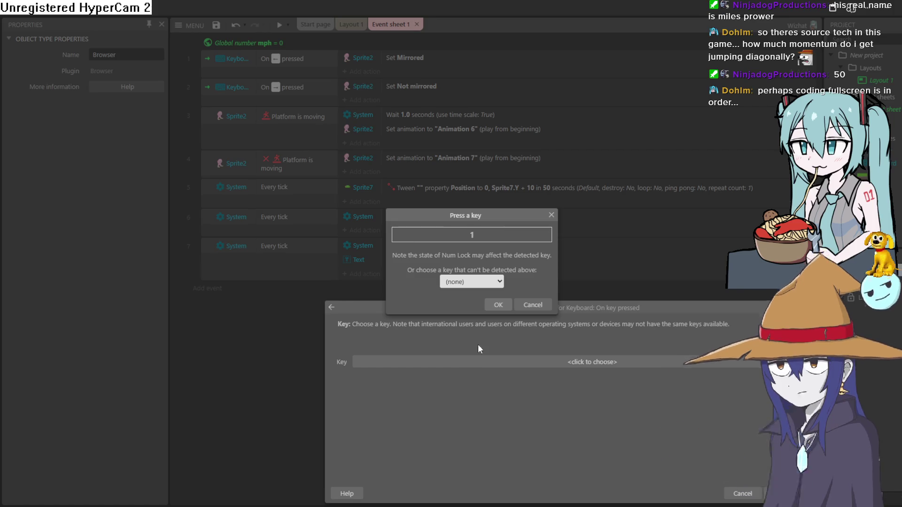
pyautogui.click(498, 305)
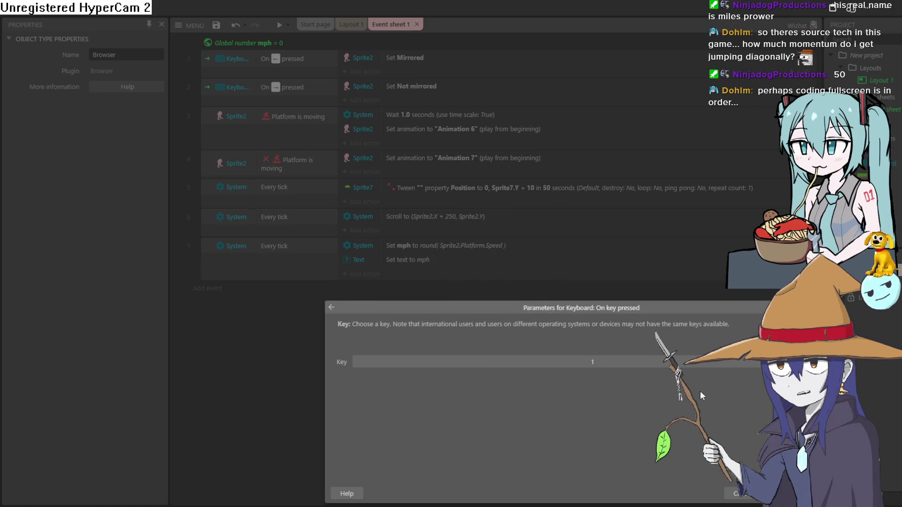
pyautogui.press('Return')
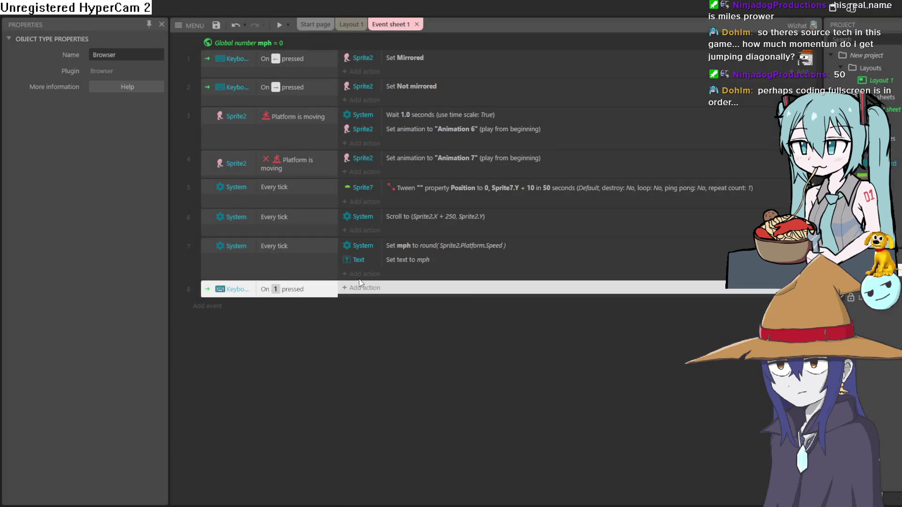
pyautogui.click(366, 287)
# Give event 8 a Browser Request fullscreen action: Stretch (letterbox scale), navigation UI Auto
pyautogui.doubleClick(366, 208)
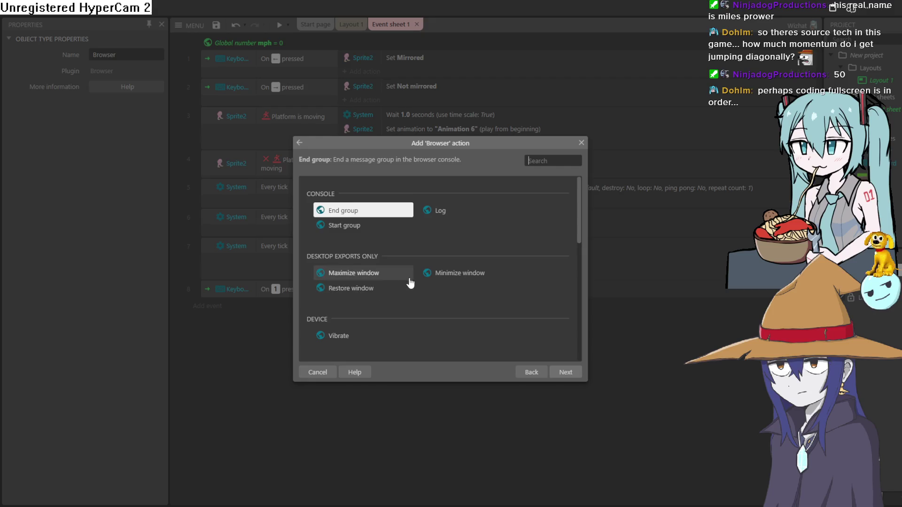
pyautogui.scroll(-3, 413, 278)
pyautogui.scroll(-5, 404, 285)
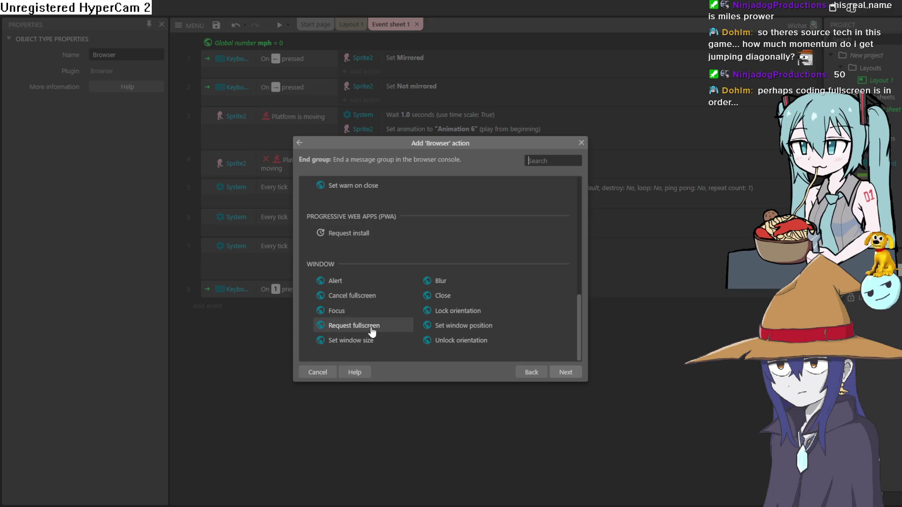
pyautogui.doubleClick(372, 331)
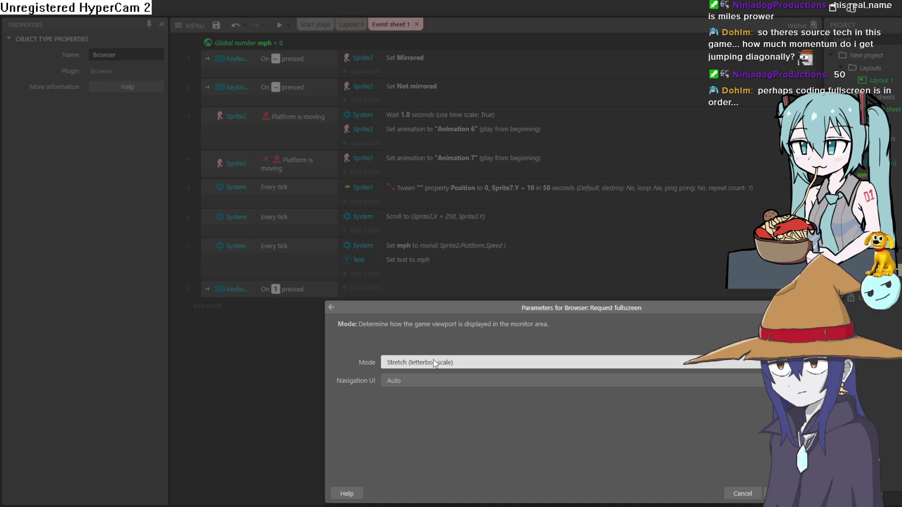
pyautogui.press('Return')
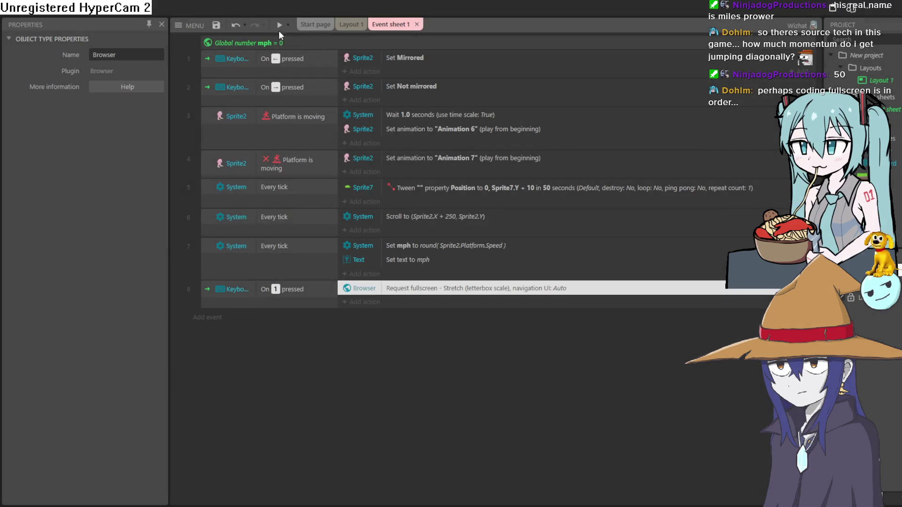
# Preview the level fullscreen, run to push MPH past 1700, then exit fullscreen and close the preview
pyautogui.hotkey('ctrl', 'shift', 'Tab')
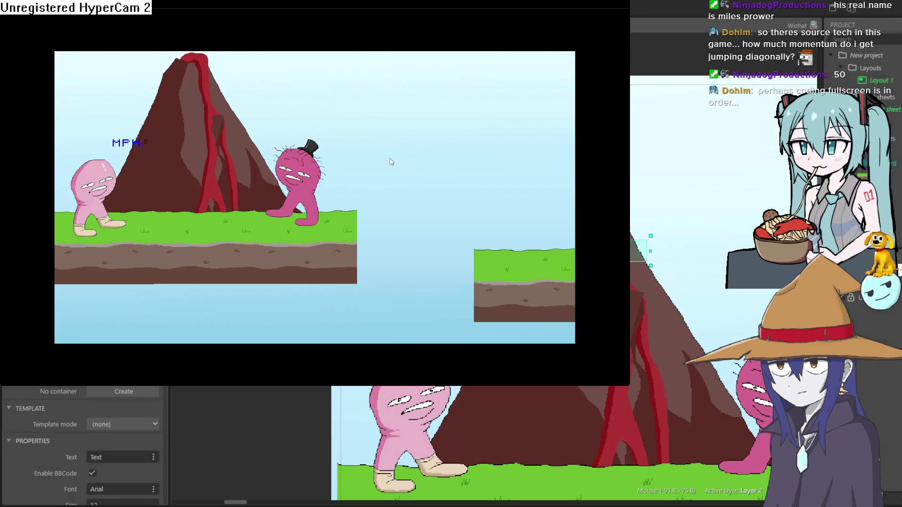
pyautogui.press('F11')
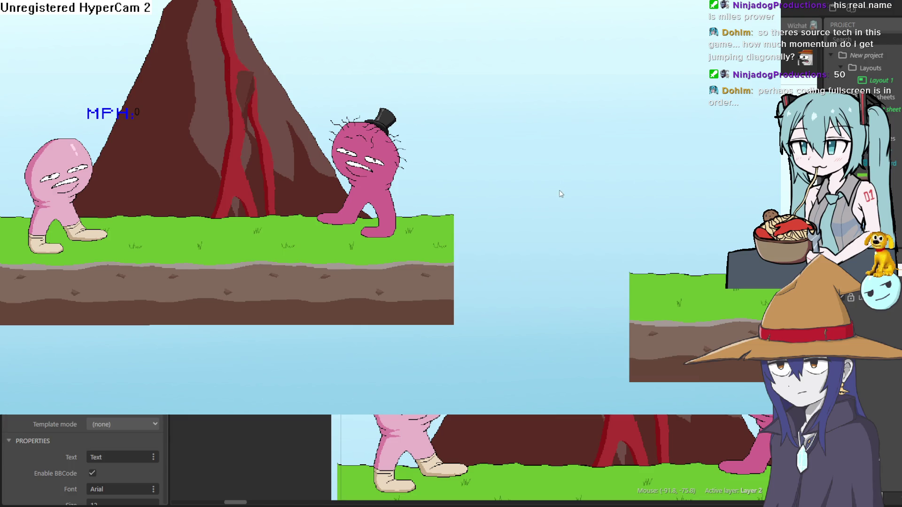
pyautogui.press('Right')
pyautogui.press('Left')
pyautogui.press('Right')
pyautogui.press('Up')
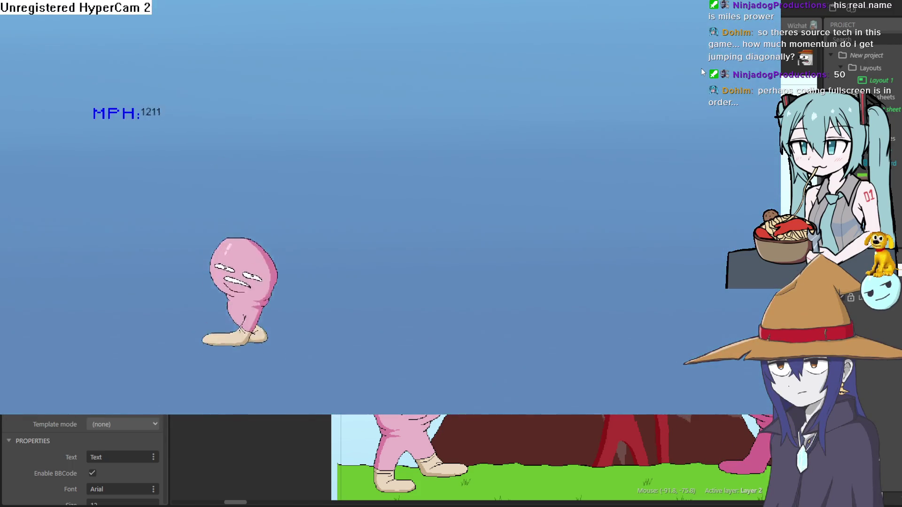
pyautogui.press('Escape')
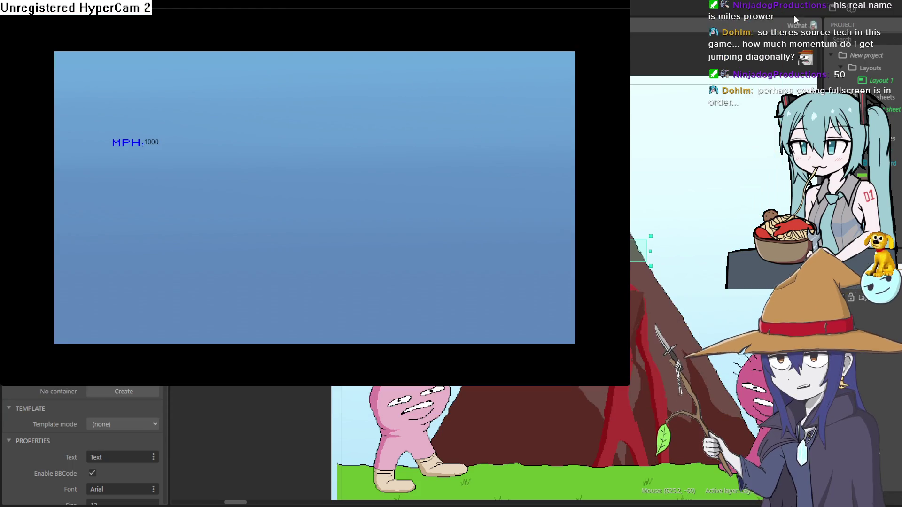
pyautogui.click(746, 18)
# Add two 250 x 250 grass tiles extending the upper ground rightward to the next ledge
pyautogui.scroll(-5, 548, 348)
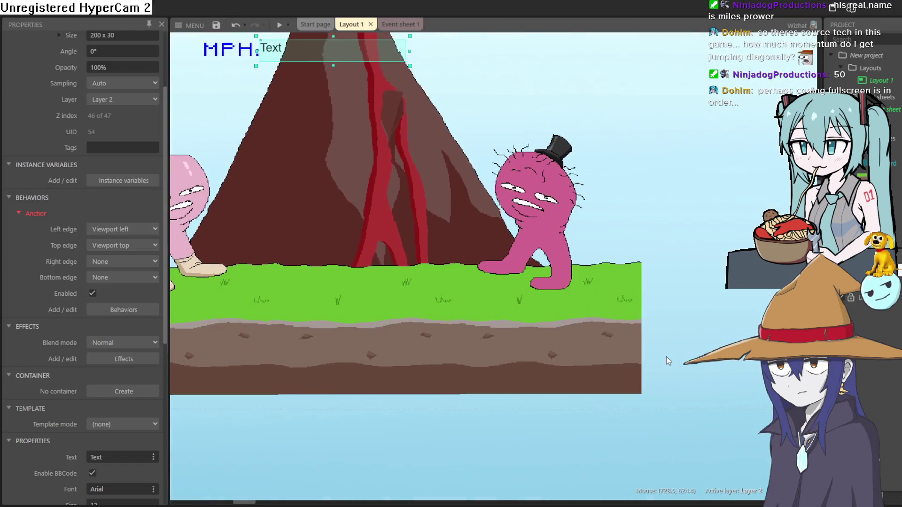
pyautogui.moveTo(676, 324)
pyautogui.mouseDown()
pyautogui.moveTo(636, 294)
pyautogui.moveTo(534, 275)
pyautogui.mouseUp()
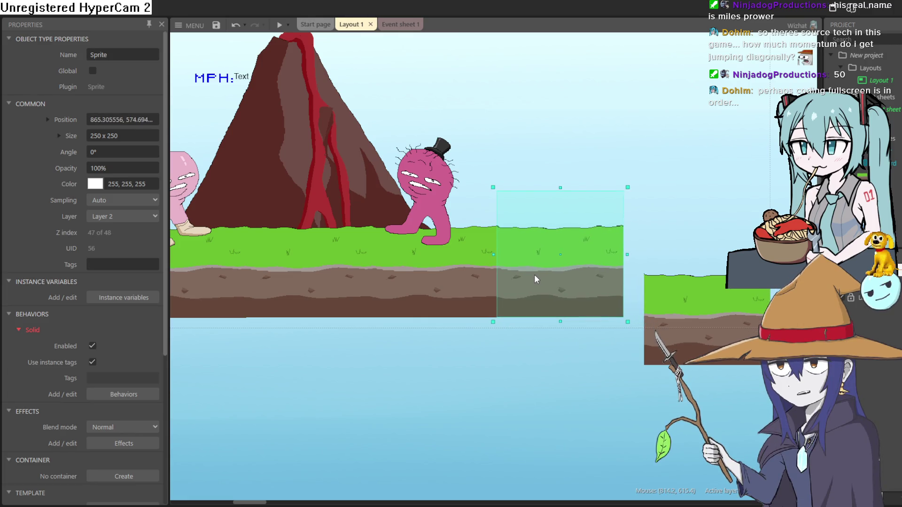
pyautogui.moveTo(702, 340)
pyautogui.mouseDown()
pyautogui.moveTo(676, 308)
pyautogui.moveTo(683, 294)
pyautogui.mouseUp()
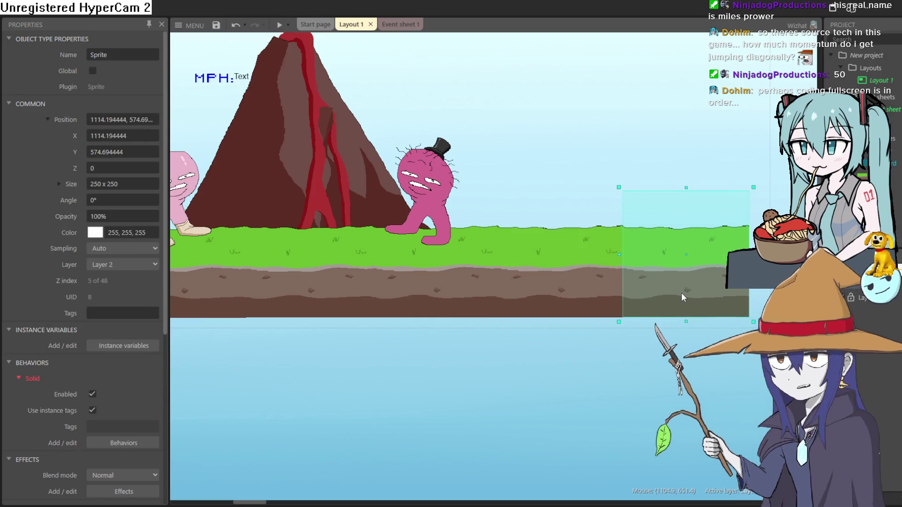
pyautogui.hscroll(5, 699, 317)
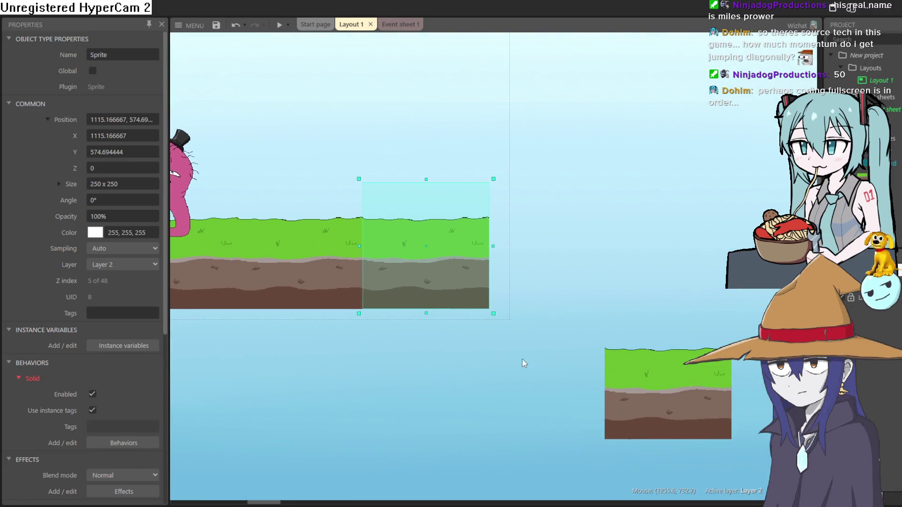
pyautogui.moveTo(650, 422)
pyautogui.mouseDown()
pyautogui.moveTo(604, 339)
pyautogui.moveTo(564, 305)
pyautogui.moveTo(535, 253)
pyautogui.moveTo(662, 256)
pyautogui.mouseUp()
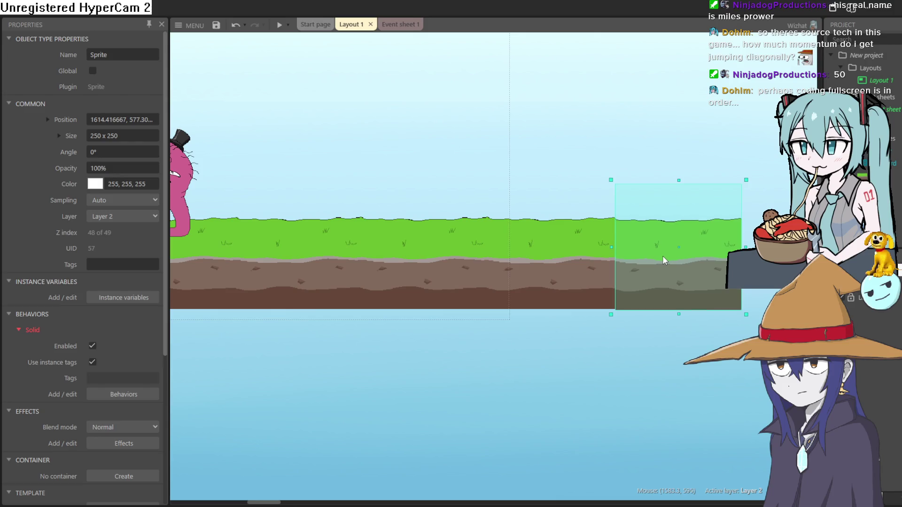
pyautogui.hscroll(5, 408, 341)
pyautogui.moveTo(387, 243)
pyautogui.mouseDown()
pyautogui.moveTo(448, 266)
pyautogui.moveTo(389, 246)
pyautogui.moveTo(519, 244)
pyautogui.mouseUp()
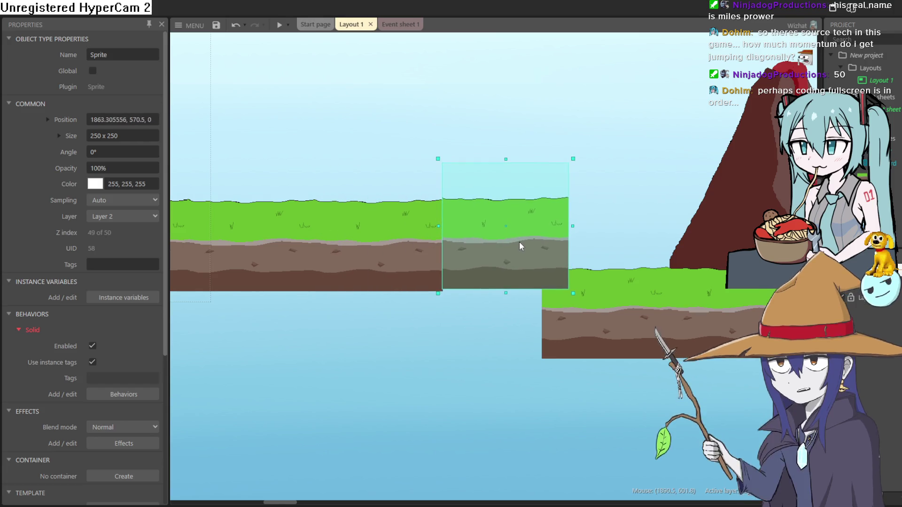
# Tilt the end grass tile against the upper ground's edge and add a copy tilted 31.4° below it
pyautogui.moveTo(577, 151); pyautogui.dragTo(600, 198)
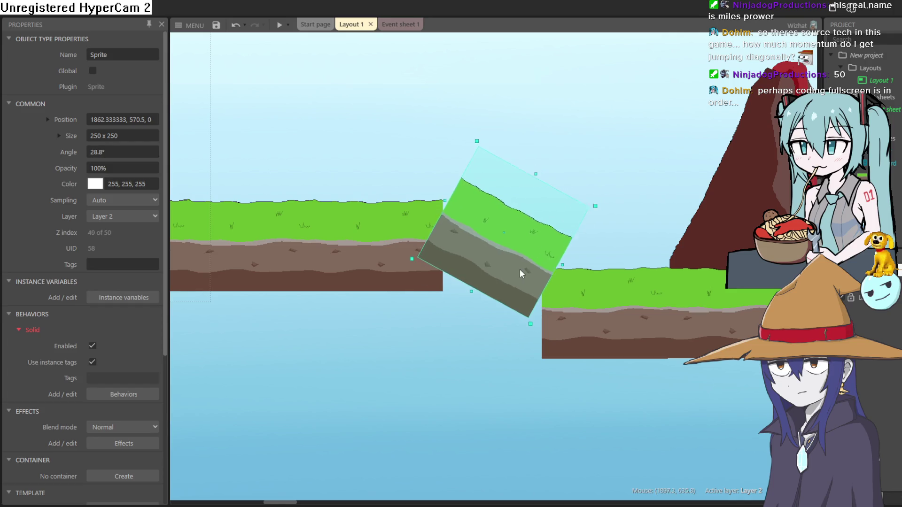
pyautogui.moveTo(525, 261)
pyautogui.mouseDown()
pyautogui.moveTo(498, 283)
pyautogui.moveTo(504, 290)
pyautogui.mouseUp()
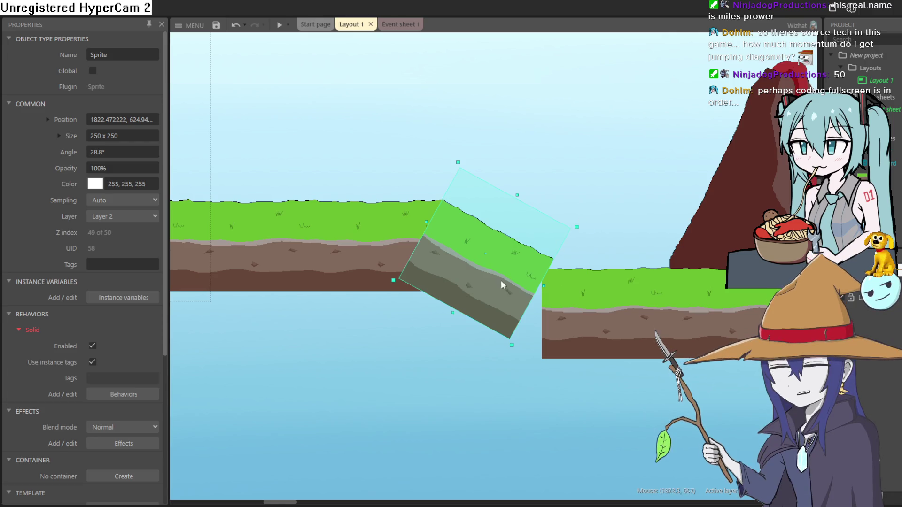
pyautogui.moveTo(504, 289)
pyautogui.keyDown('ctrl'); pyautogui.mouseDown()
pyautogui.moveTo(530, 325)
pyautogui.moveTo(524, 296)
pyautogui.moveTo(532, 299)
pyautogui.mouseUp(); pyautogui.keyUp('ctrl')
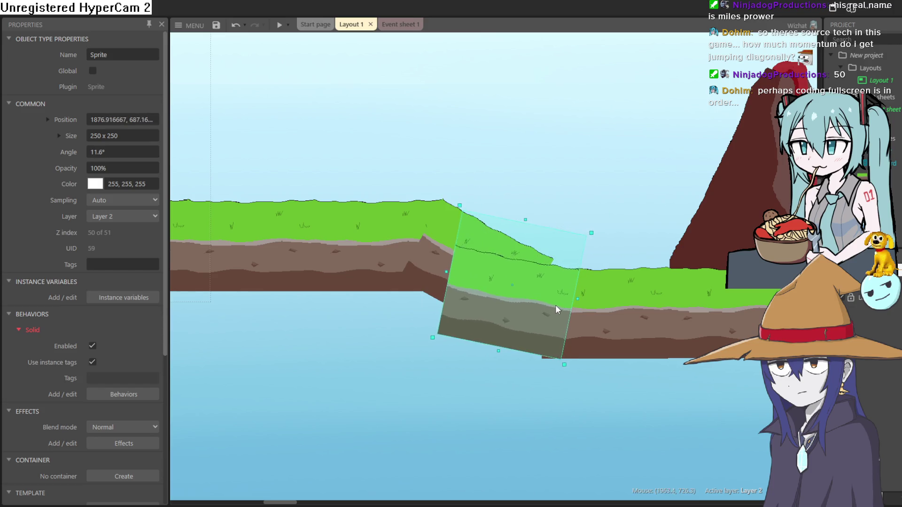
pyautogui.moveTo(557, 309); pyautogui.dragTo(538, 300)
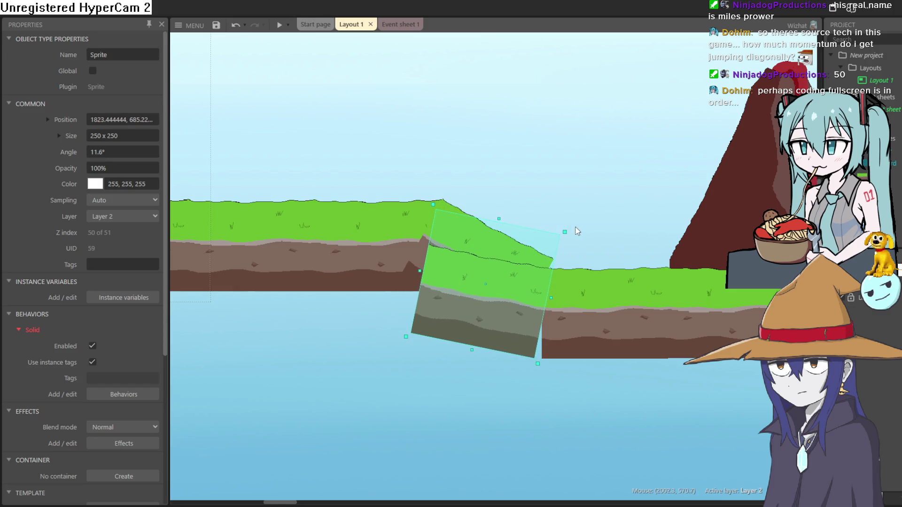
pyautogui.moveTo(577, 230)
pyautogui.mouseDown()
pyautogui.moveTo(572, 238)
pyautogui.moveTo(586, 262)
pyautogui.mouseUp()
pyautogui.moveTo(520, 303)
pyautogui.mouseDown()
pyautogui.moveTo(551, 280)
pyautogui.moveTo(536, 286)
pyautogui.mouseUp()
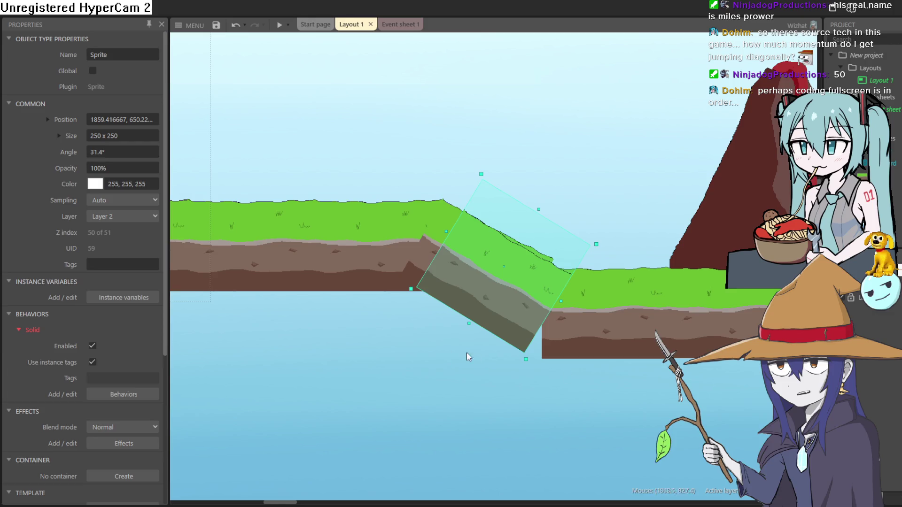
# Fine-tune both slope tiles, settling the second at 23.2° on the lower ground
pyautogui.click(491, 301)
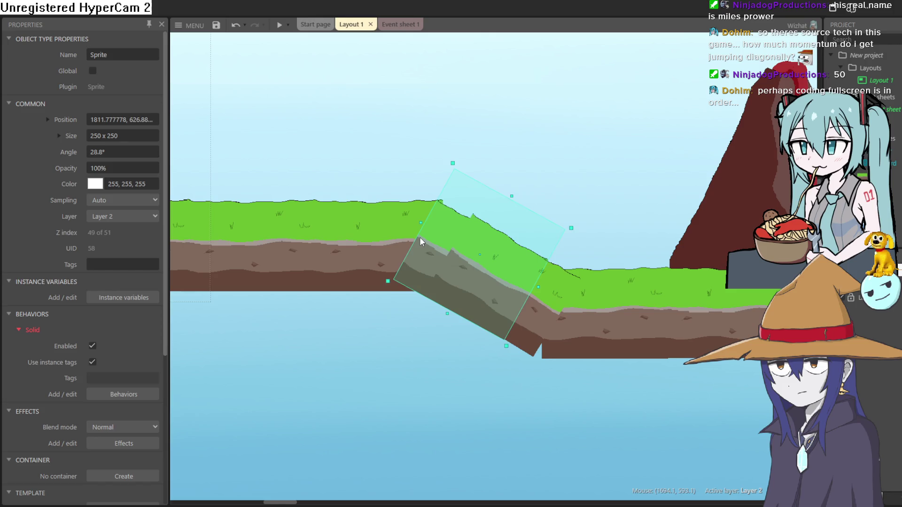
pyautogui.moveTo(427, 242); pyautogui.dragTo(428, 240)
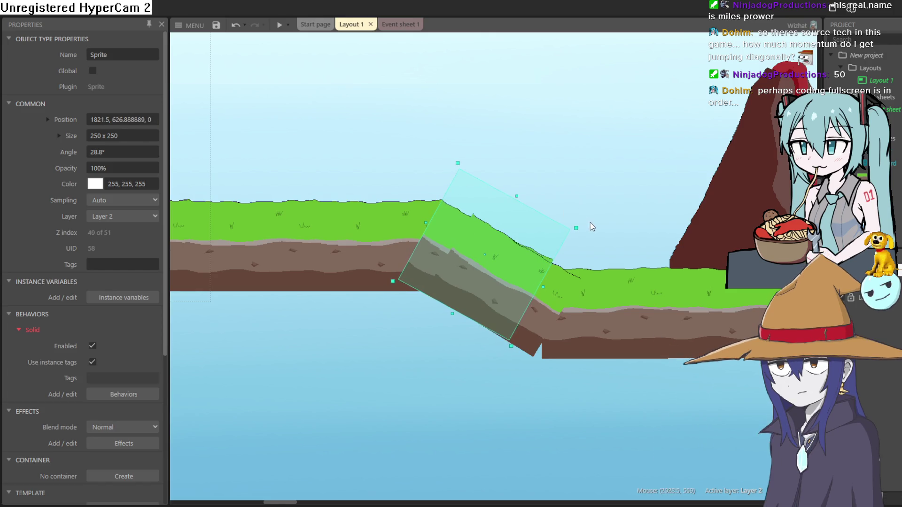
pyautogui.click(565, 299)
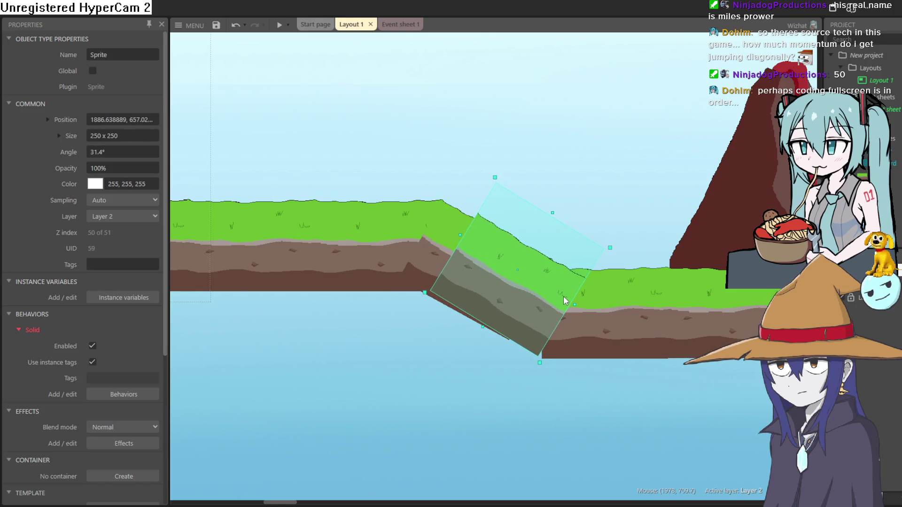
pyautogui.moveTo(566, 301); pyautogui.dragTo(564, 296)
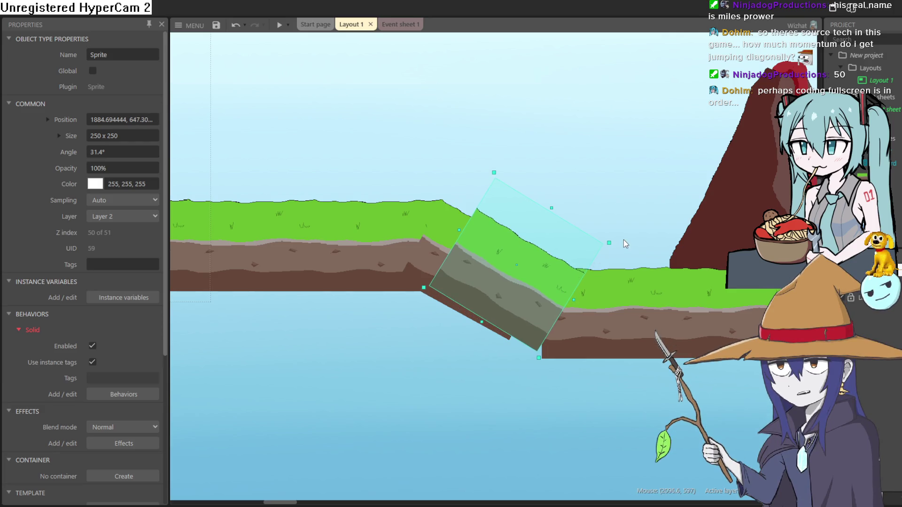
pyautogui.moveTo(621, 230); pyautogui.dragTo(623, 222)
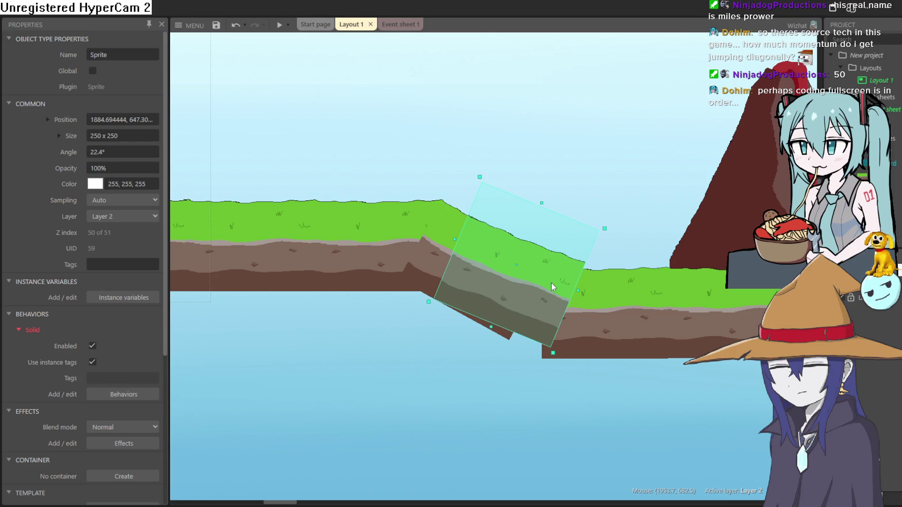
pyautogui.moveTo(554, 264)
pyautogui.mouseDown()
pyautogui.moveTo(550, 275)
pyautogui.moveTo(534, 275)
pyautogui.mouseUp()
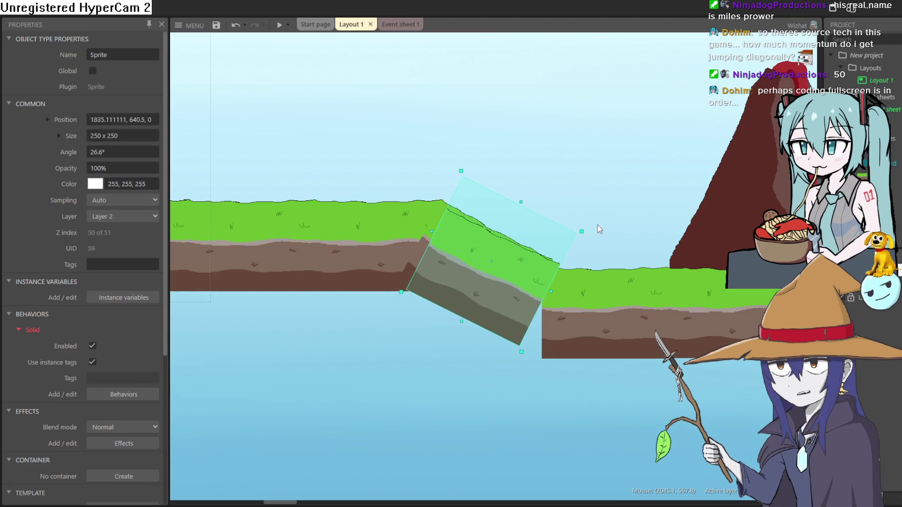
pyautogui.moveTo(586, 229); pyautogui.dragTo(573, 256)
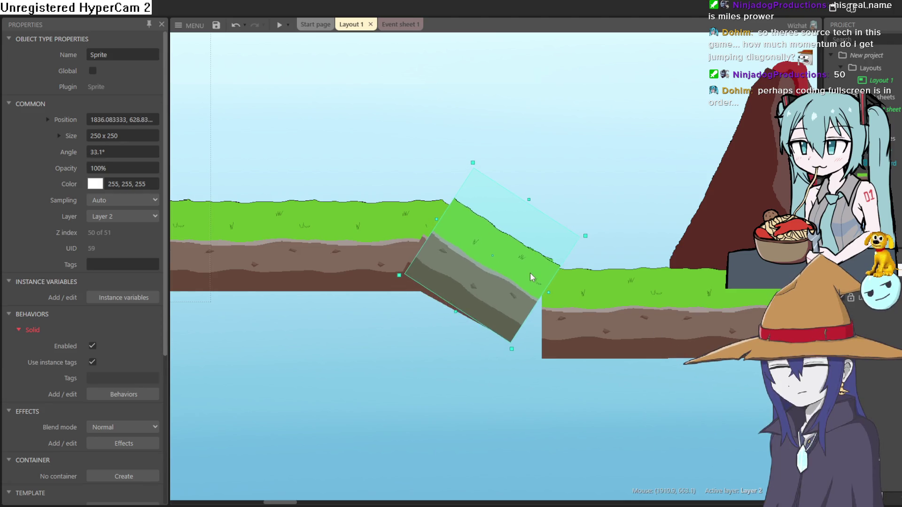
pyautogui.moveTo(531, 277); pyautogui.dragTo(555, 297)
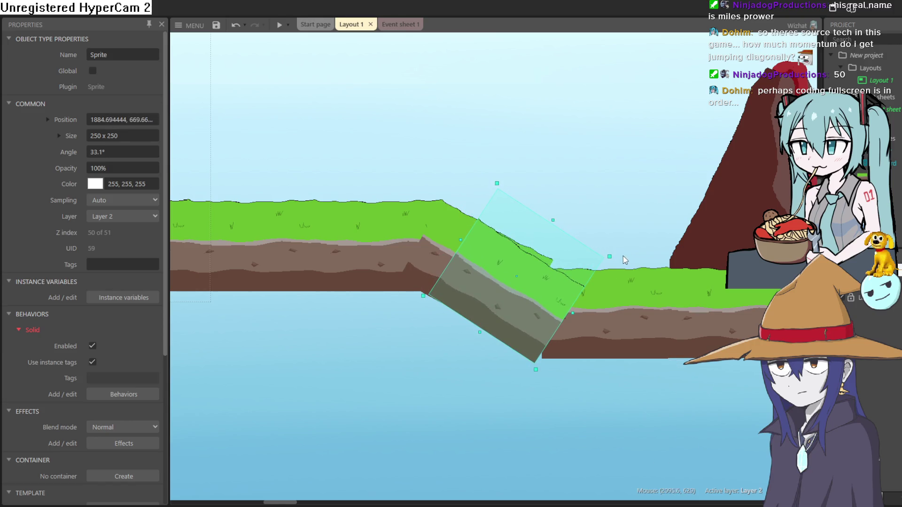
pyautogui.moveTo(619, 254); pyautogui.dragTo(619, 226)
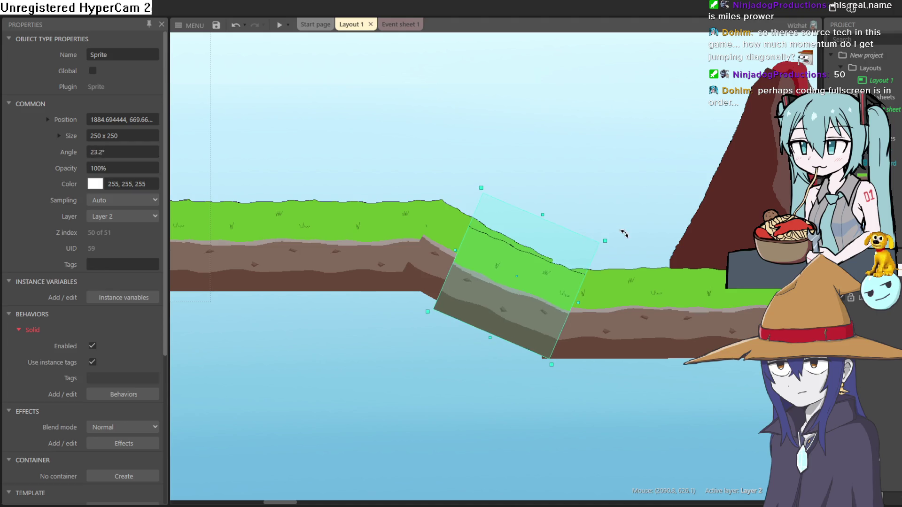
pyautogui.moveTo(555, 292)
pyautogui.mouseDown()
pyautogui.moveTo(555, 364)
pyautogui.moveTo(554, 294)
pyautogui.mouseUp()
# In the Z Order bar, move the new grass Sprite tiles below Sprite2 - 3 in Layer 2
pyautogui.rightClick(555, 292)
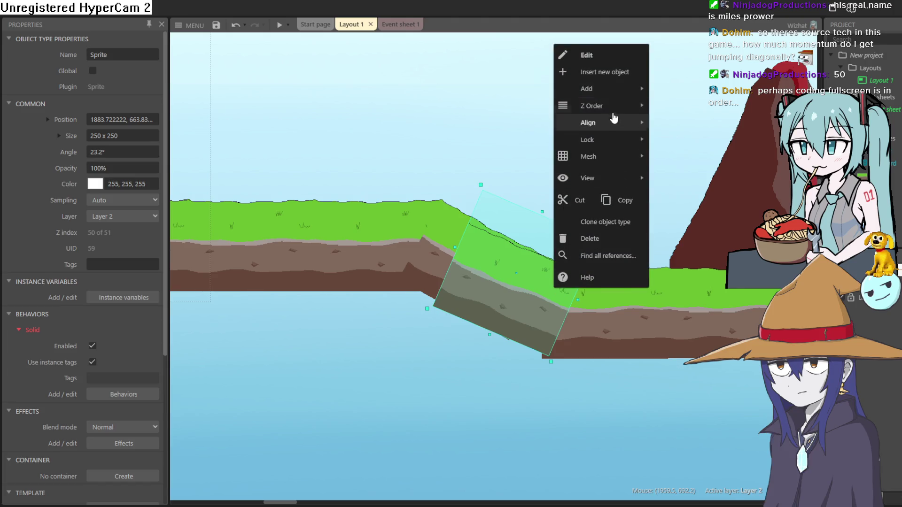
pyautogui.moveTo(615, 107)
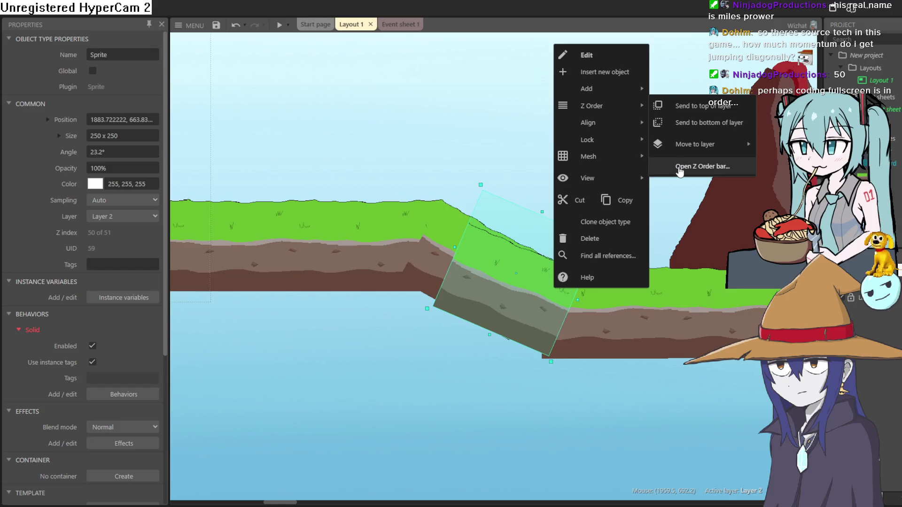
pyautogui.click(684, 168)
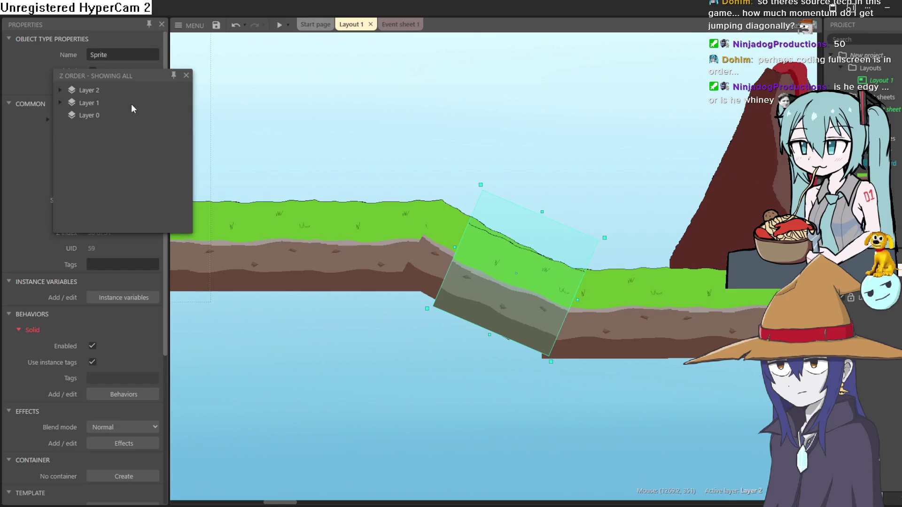
pyautogui.click(60, 90)
pyautogui.moveTo(101, 141)
pyautogui.mouseDown()
pyautogui.moveTo(116, 120)
pyautogui.moveTo(122, 180)
pyautogui.mouseUp()
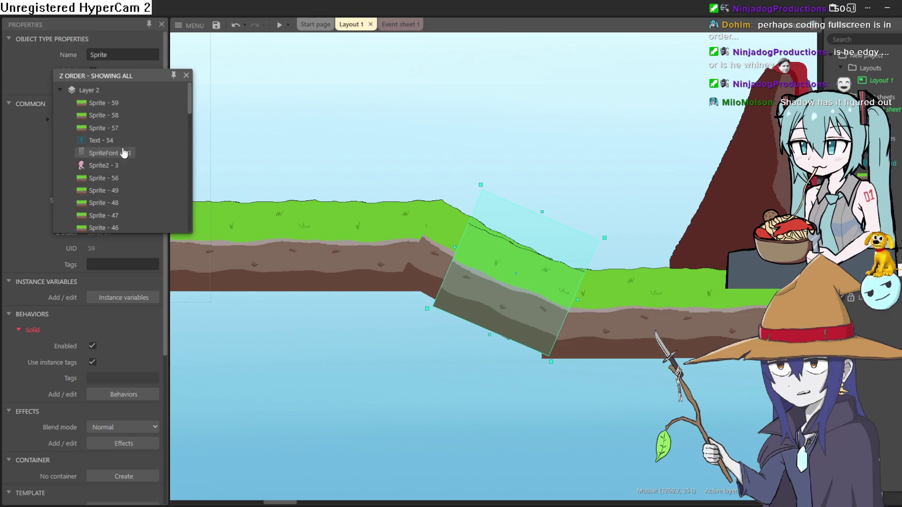
pyautogui.moveTo(117, 127); pyautogui.dragTo(120, 171)
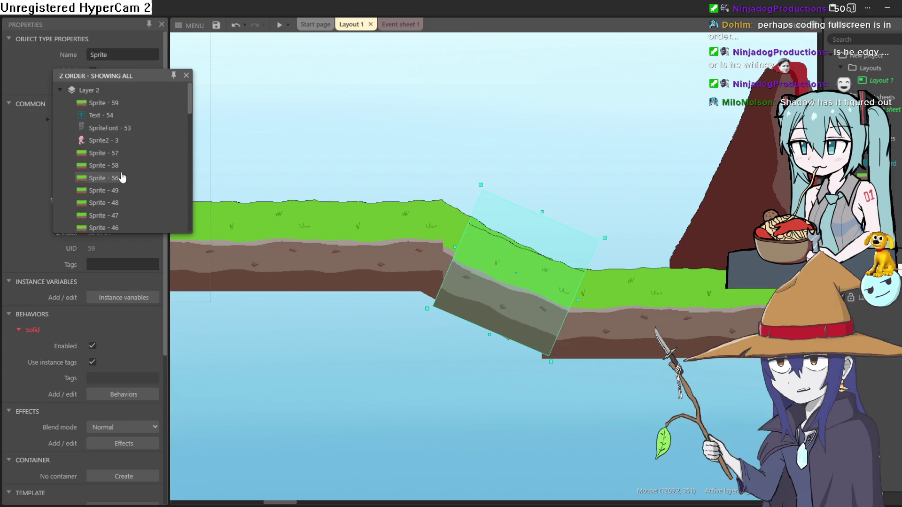
pyautogui.moveTo(106, 103)
pyautogui.mouseDown()
pyautogui.moveTo(118, 111)
pyautogui.moveTo(129, 176)
pyautogui.mouseUp()
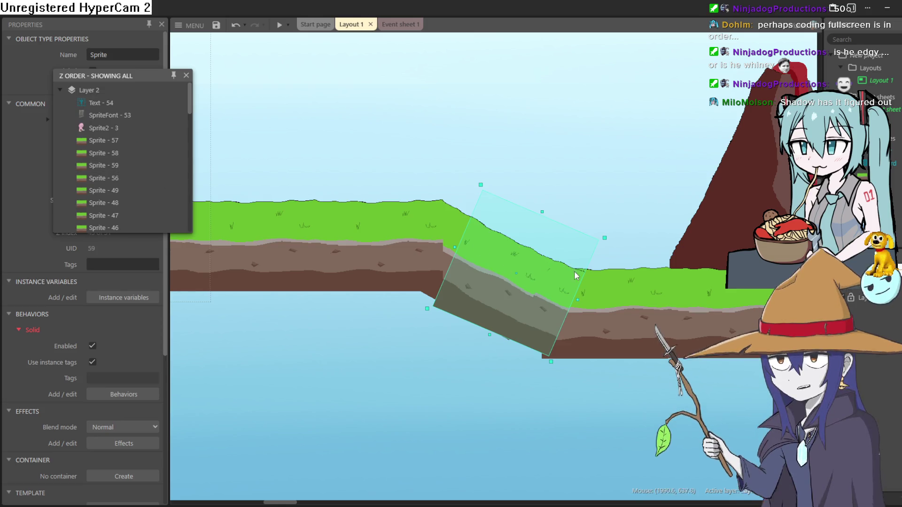
pyautogui.moveTo(561, 298); pyautogui.dragTo(553, 295)
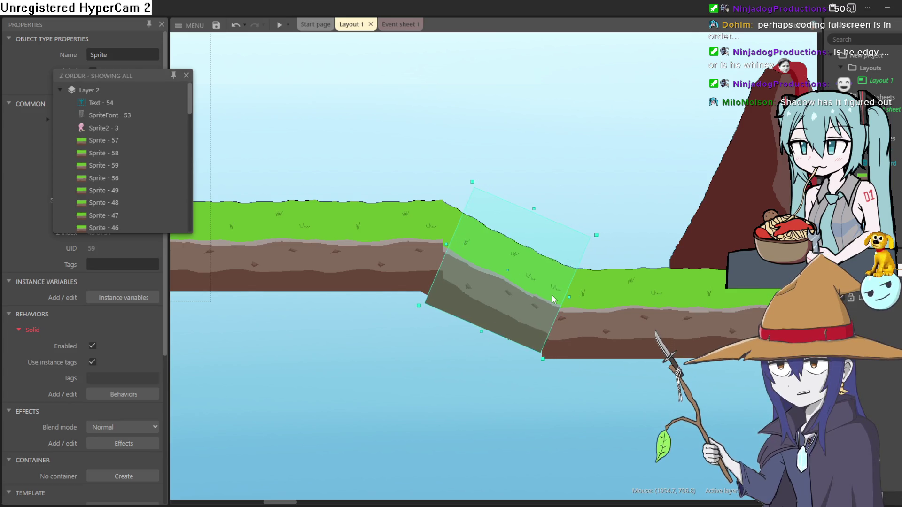
# Duplicate a tilted slope tile, put Sprite - 60 behind Sprite - 13, and paste another copy below the slope
pyautogui.click(552, 299)
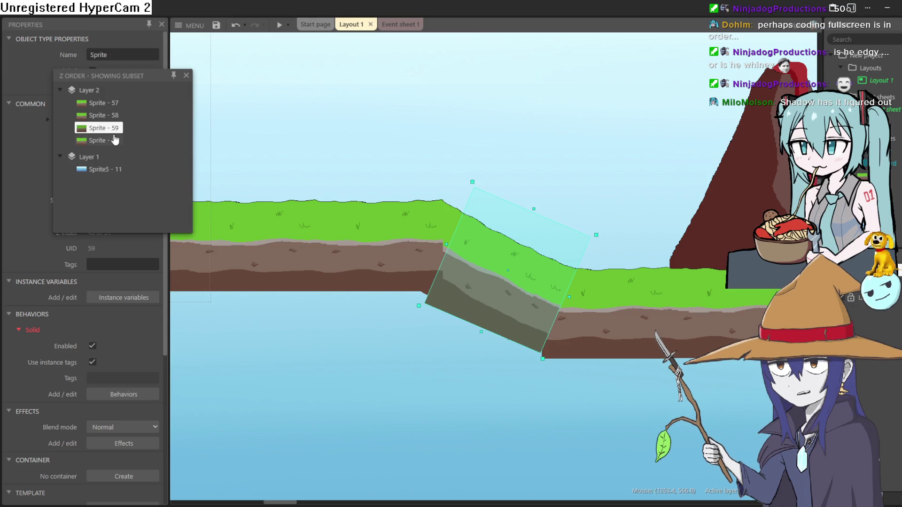
pyautogui.moveTo(508, 271)
pyautogui.mouseDown()
pyautogui.moveTo(509, 330)
pyautogui.moveTo(496, 314)
pyautogui.mouseUp()
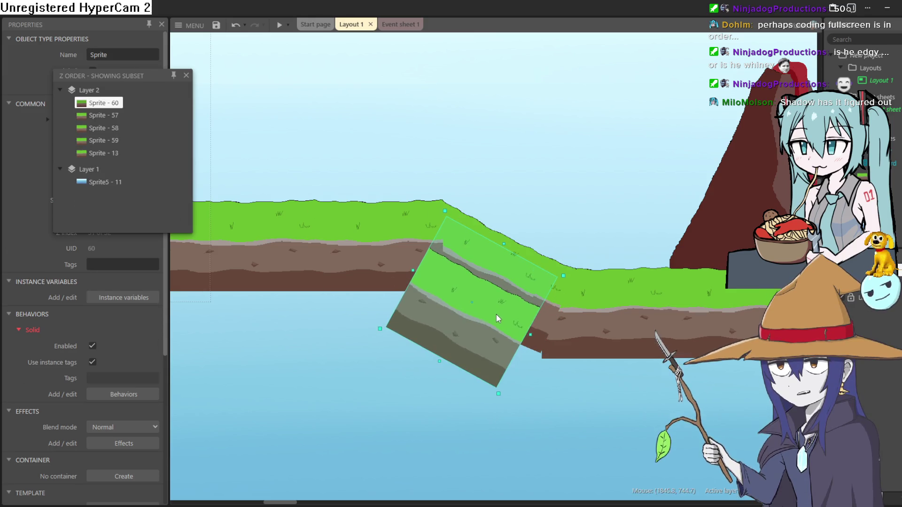
pyautogui.moveTo(106, 142); pyautogui.dragTo(111, 153)
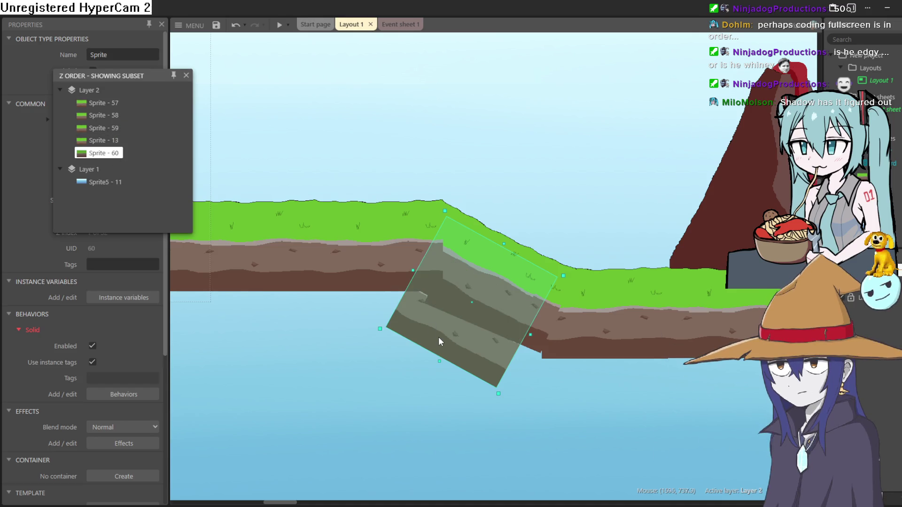
pyautogui.moveTo(438, 337)
pyautogui.mouseDown()
pyautogui.moveTo(458, 303)
pyautogui.moveTo(447, 300)
pyautogui.moveTo(474, 314)
pyautogui.mouseUp()
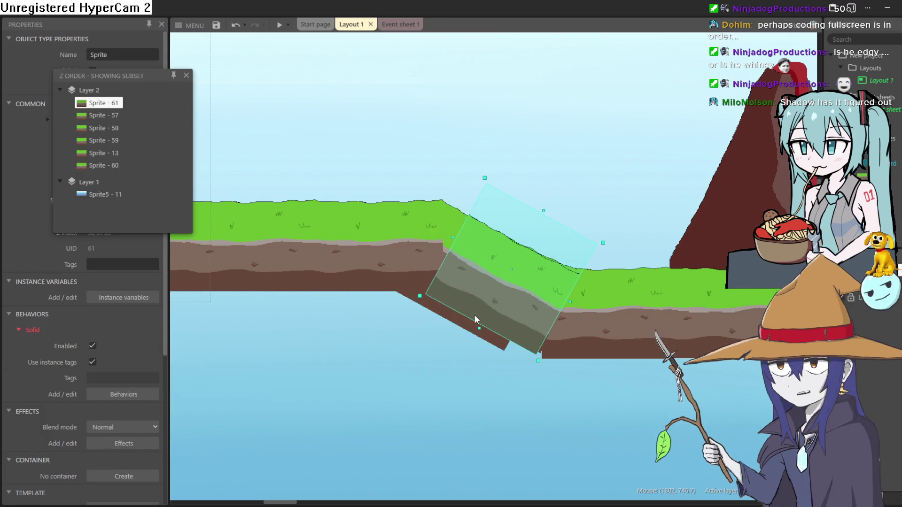
pyautogui.hotkey('ctrl', 'z')
pyautogui.hotkey('ctrl', 'z')
pyautogui.hotkey('ctrl', 'z')
pyautogui.hotkey('ctrl', 'v')
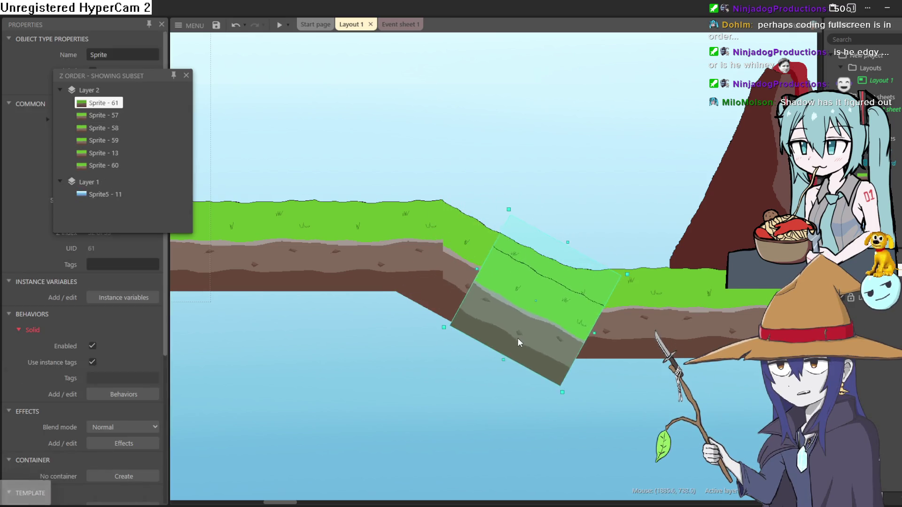
pyautogui.click(508, 415)
# Make Sprite - 58's tilt shallower and place Sprite - 61 in the slope gap behind Sprite - 13
pyautogui.click(467, 260)
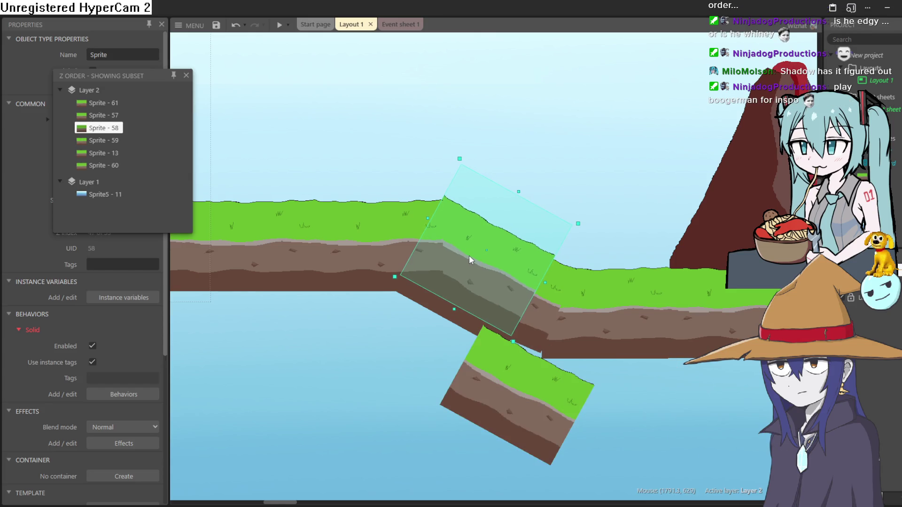
pyautogui.moveTo(520, 190); pyautogui.dragTo(516, 199)
pyautogui.moveTo(551, 439)
pyautogui.mouseDown()
pyautogui.moveTo(540, 370)
pyautogui.moveTo(535, 395)
pyautogui.mouseUp()
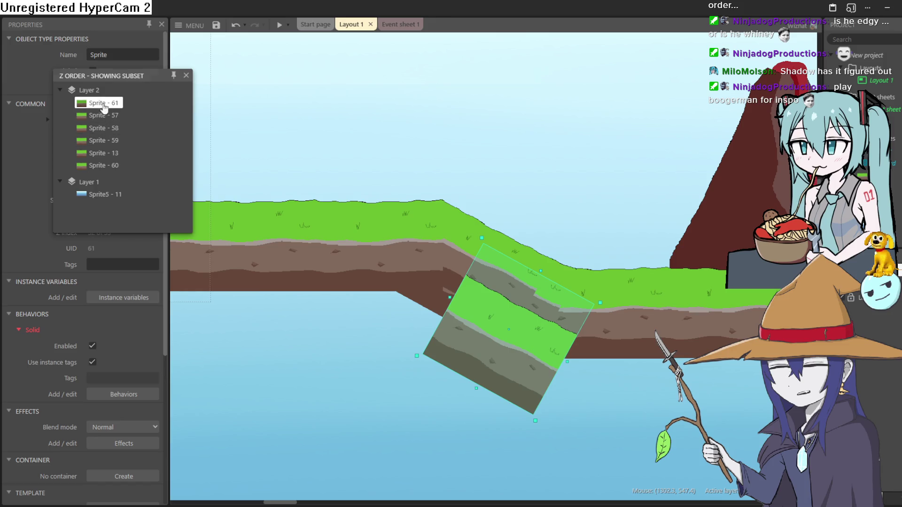
pyautogui.moveTo(105, 103); pyautogui.dragTo(105, 152)
pyautogui.moveTo(500, 381)
pyautogui.mouseDown()
pyautogui.moveTo(514, 357)
pyautogui.moveTo(509, 333)
pyautogui.mouseUp()
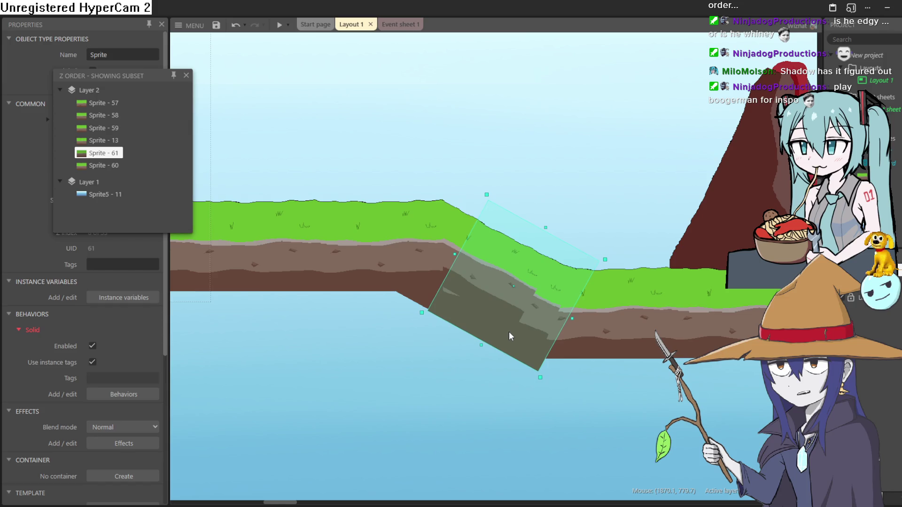
# Add Sprite - 62 below Sprite - 13, then rotate Sprite - 59 about 10° and fit it into the gap
pyautogui.moveTo(478, 304)
pyautogui.mouseDown()
pyautogui.moveTo(472, 316)
pyautogui.moveTo(470, 306)
pyautogui.mouseUp()
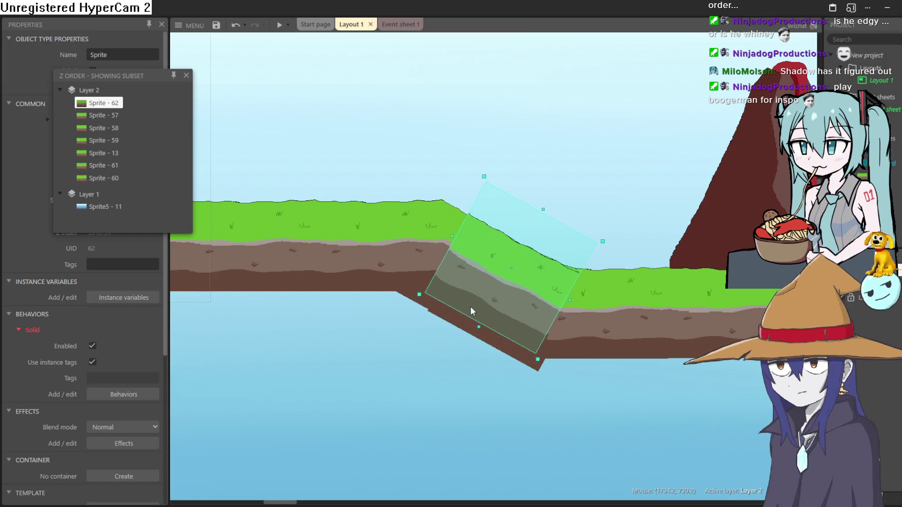
pyautogui.moveTo(101, 102); pyautogui.dragTo(112, 168)
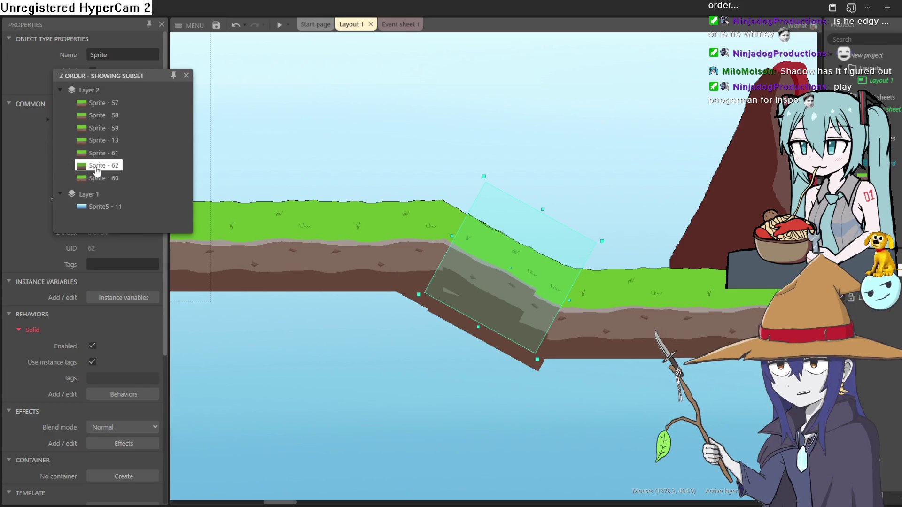
pyautogui.moveTo(96, 170); pyautogui.dragTo(100, 151)
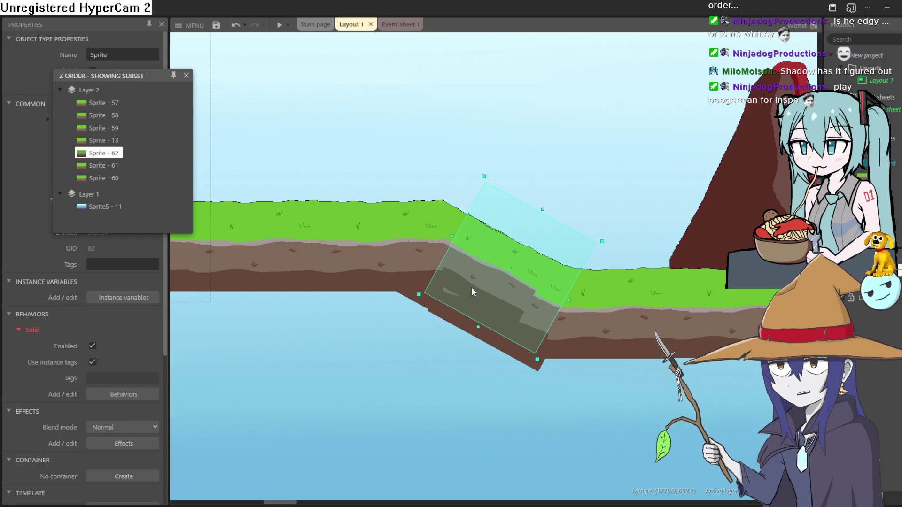
pyautogui.moveTo(470, 304); pyautogui.dragTo(472, 306)
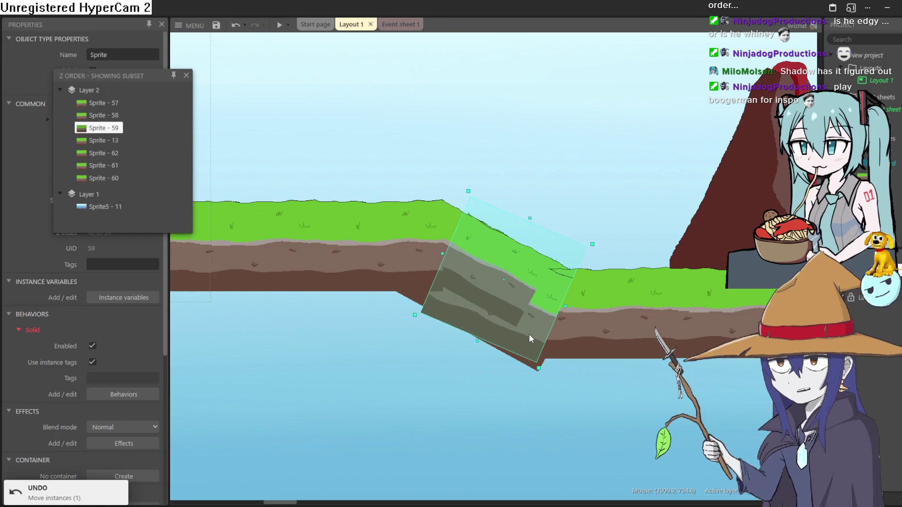
pyautogui.moveTo(529, 334)
pyautogui.mouseDown()
pyautogui.moveTo(515, 308)
pyautogui.moveTo(532, 329)
pyautogui.mouseUp()
pyautogui.moveTo(599, 235); pyautogui.dragTo(604, 256)
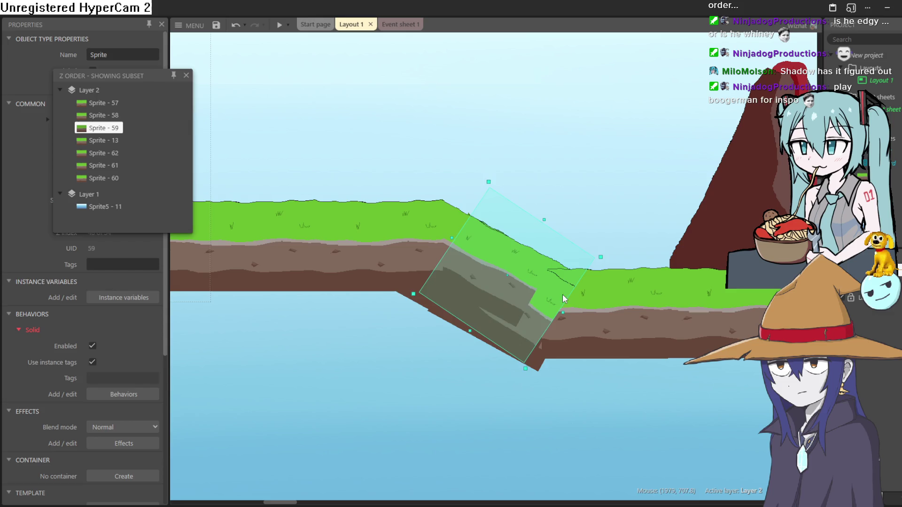
pyautogui.moveTo(562, 294); pyautogui.dragTo(543, 278)
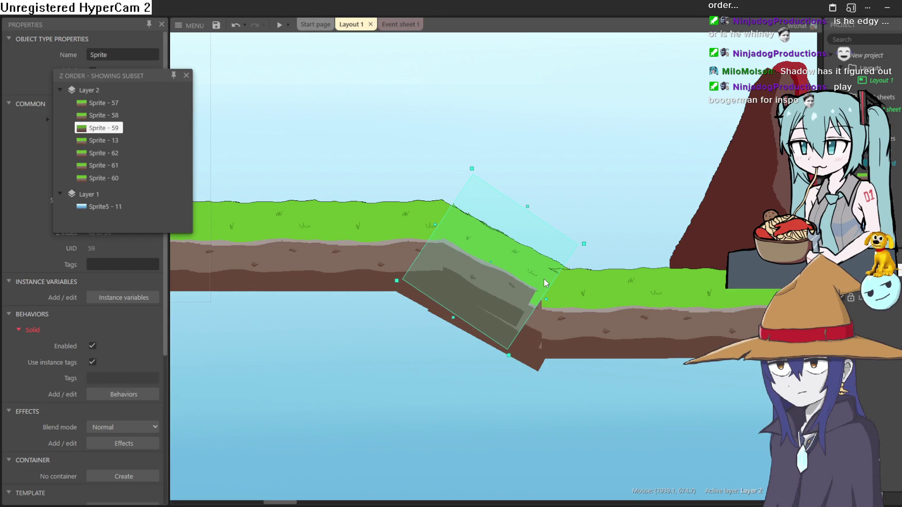
pyautogui.moveTo(544, 278); pyautogui.dragTo(542, 278)
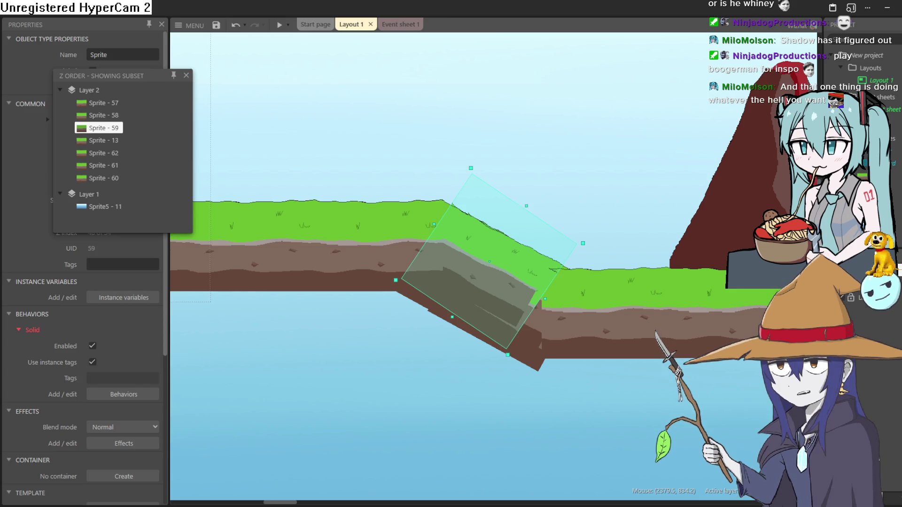
pyautogui.click(279, 24)
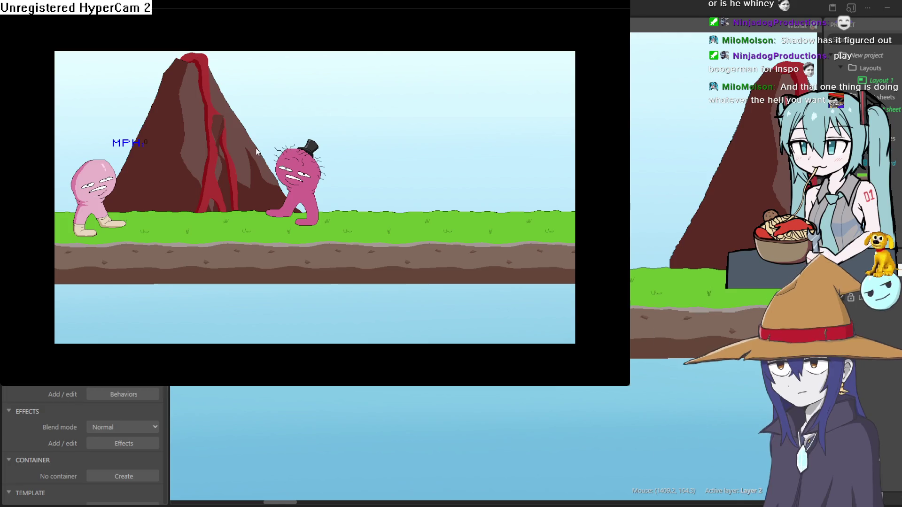
pyautogui.click(257, 152)
pyautogui.press('Right')
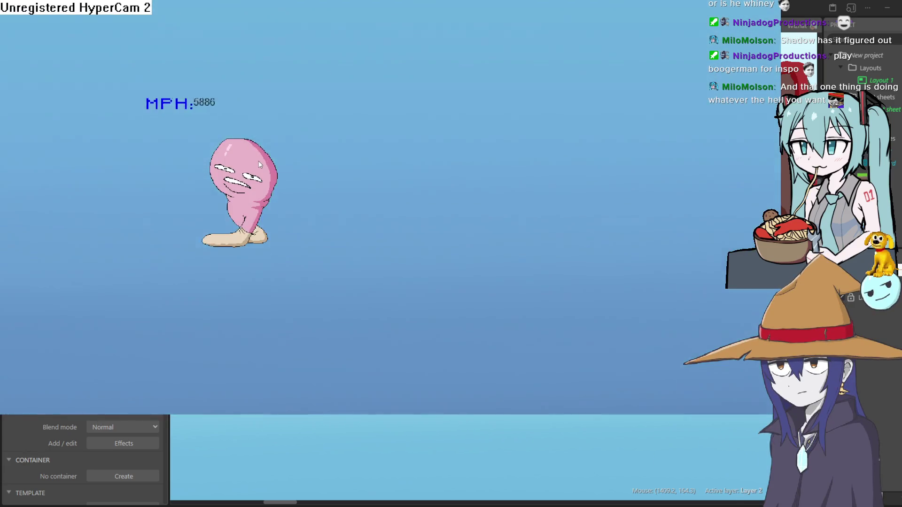
pyautogui.press('Escape')
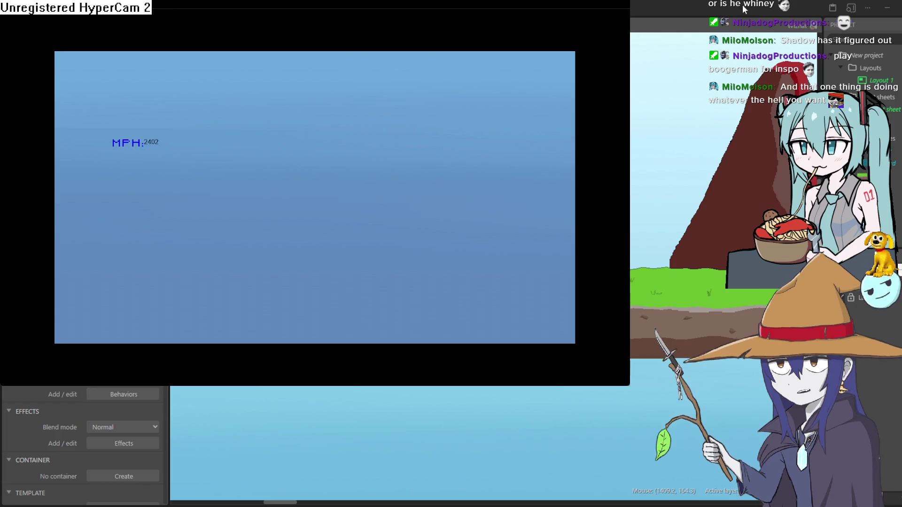
pyautogui.hotkey('alt', 'F4')
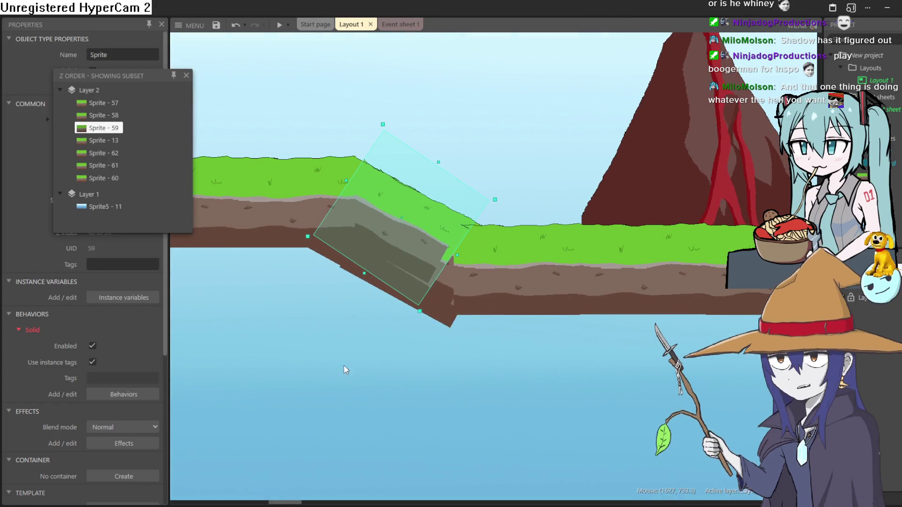
# Undo the last slope piece move and shift the selected ground pieces slightly
pyautogui.click(384, 233)
pyautogui.hotkey('ctrl', 'z')
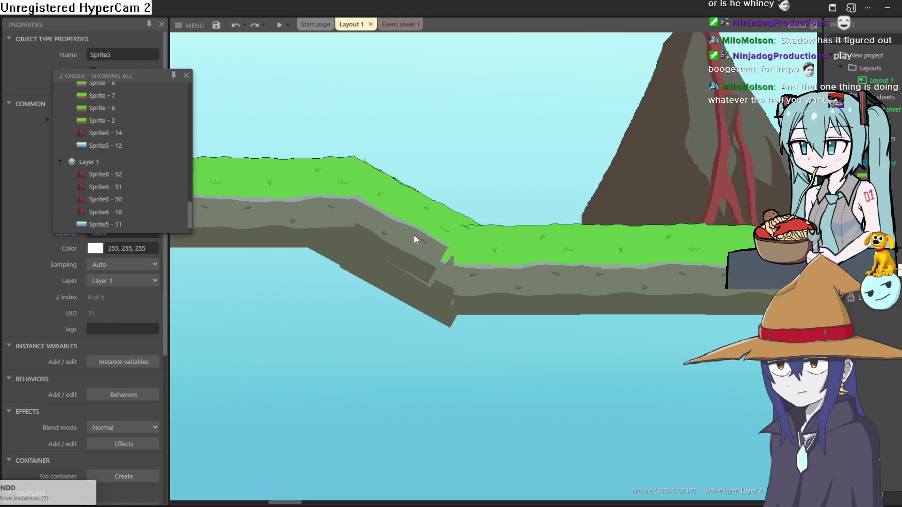
pyautogui.click(413, 235)
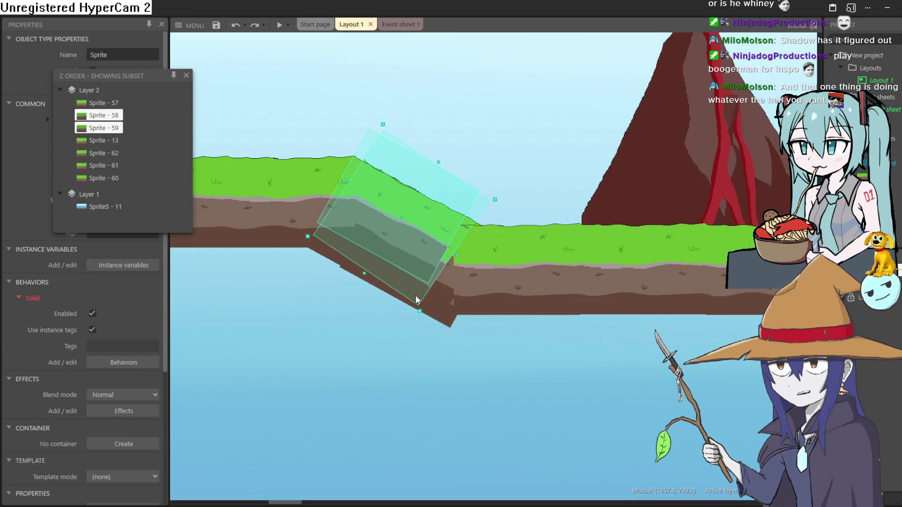
pyautogui.keyDown('shift'); pyautogui.click(447, 289); pyautogui.keyUp('shift')
pyautogui.keyDown('shift'); pyautogui.click(357, 292); pyautogui.keyUp('shift')
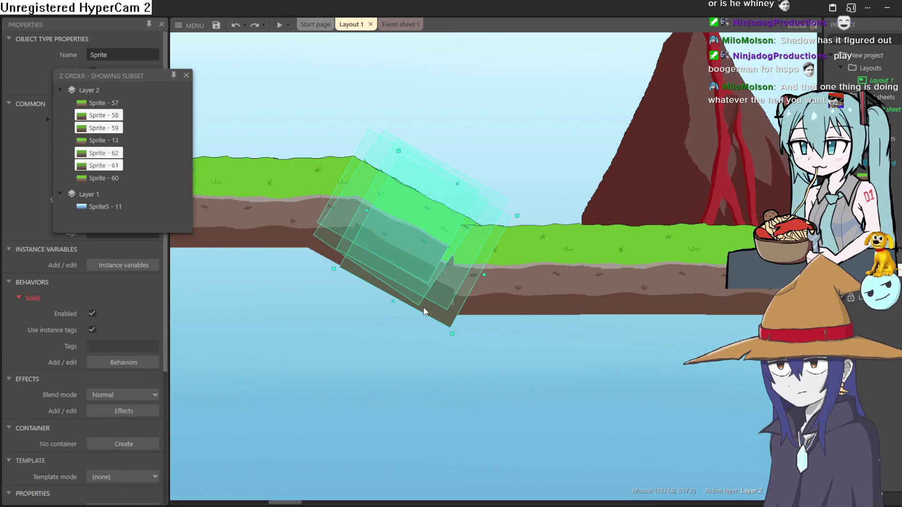
pyautogui.keyDown('shift'); pyautogui.click(323, 248); pyautogui.keyUp('shift')
pyautogui.moveTo(324, 245); pyautogui.dragTo(333, 265)
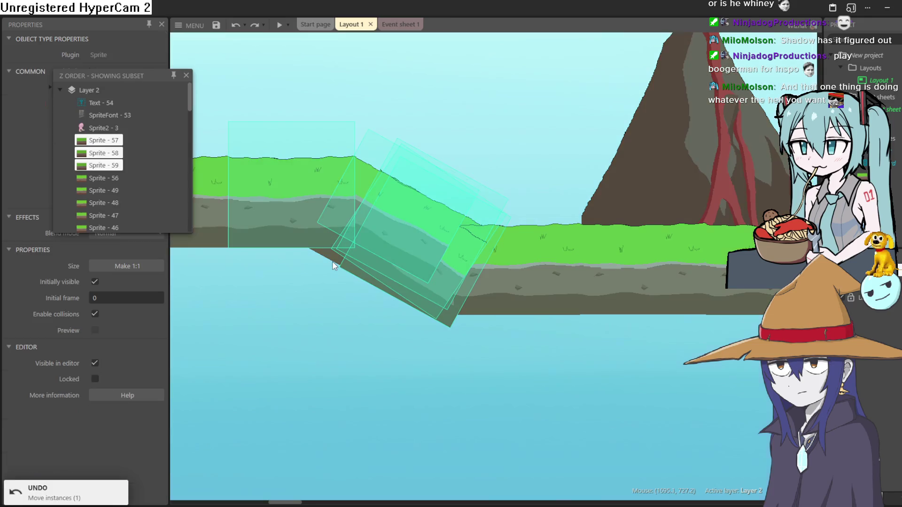
# Move a slope piece up and left and stretch Sprite - 58 upward slightly
pyautogui.click(334, 258)
pyautogui.keyDown('shift'); pyautogui.click(444, 308); pyautogui.keyUp('shift')
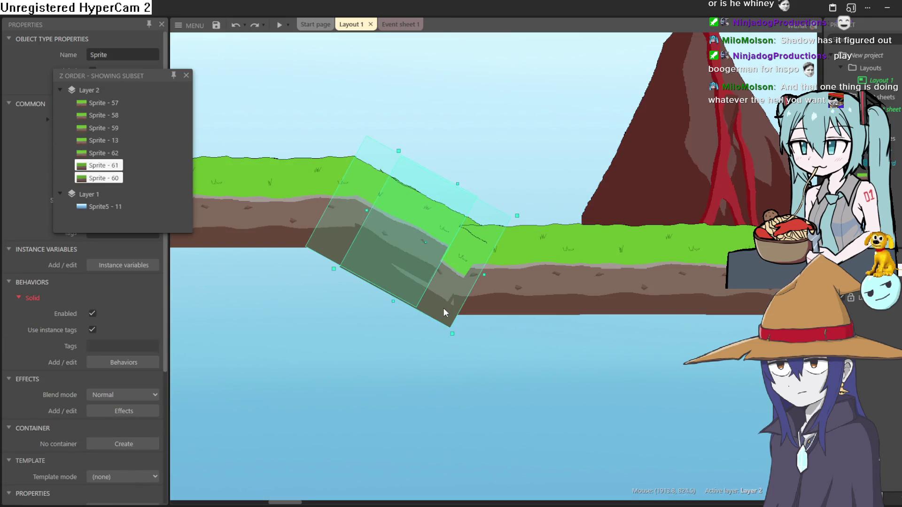
pyautogui.keyDown('shift'); pyautogui.click(443, 291); pyautogui.keyUp('shift')
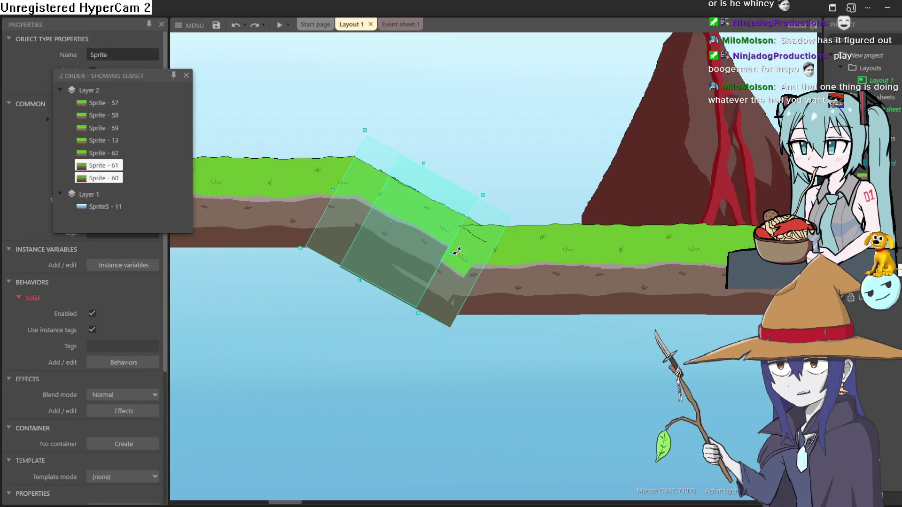
pyautogui.keyDown('shift'); pyautogui.click(475, 224); pyautogui.keyUp('shift')
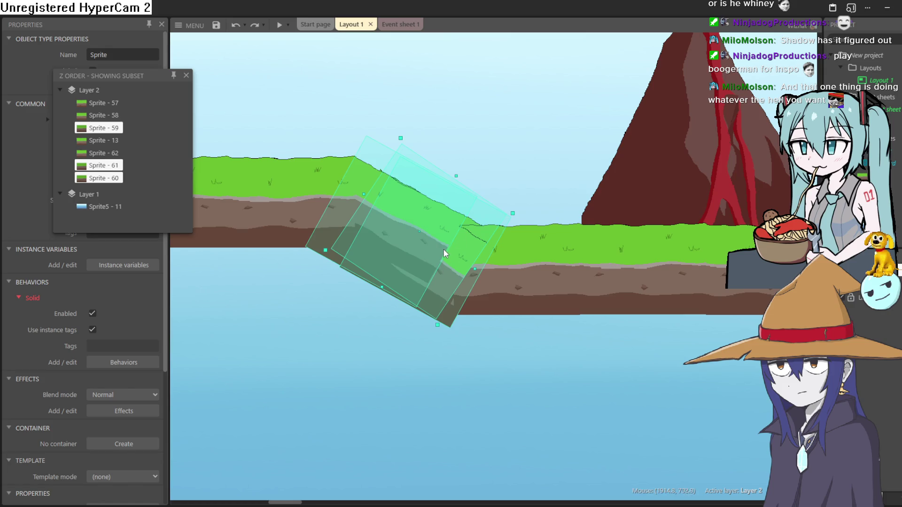
pyautogui.moveTo(438, 252); pyautogui.dragTo(454, 230)
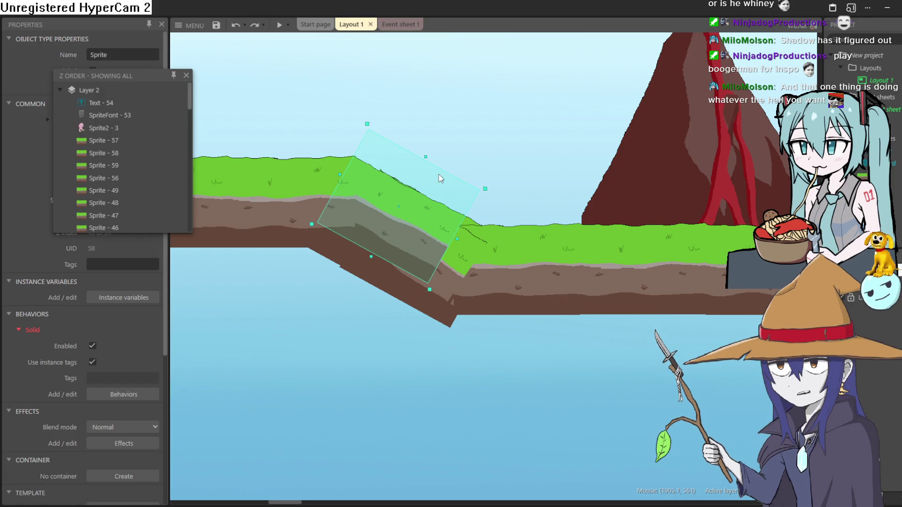
pyautogui.click(427, 157)
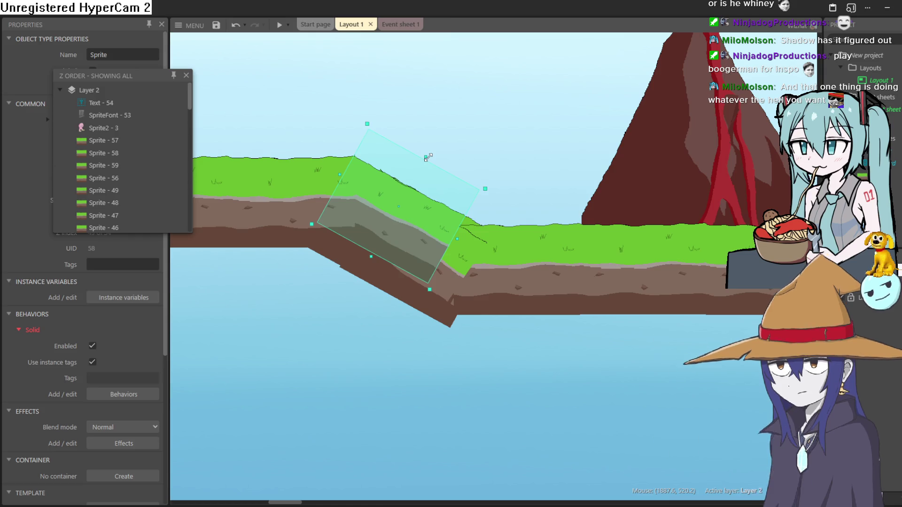
pyautogui.moveTo(426, 157); pyautogui.dragTo(428, 154)
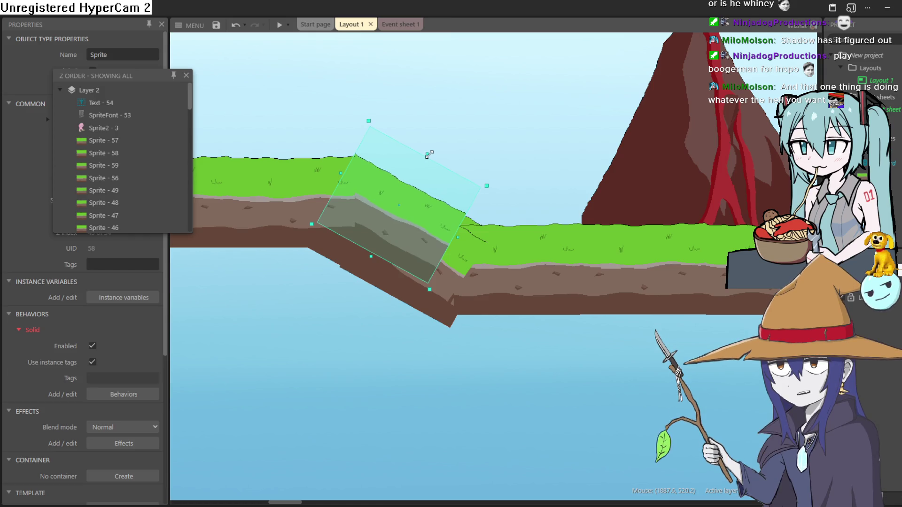
# Move, rotate and resize Sprite - 59 to bridge the upper and lower ground
pyautogui.click(466, 255)
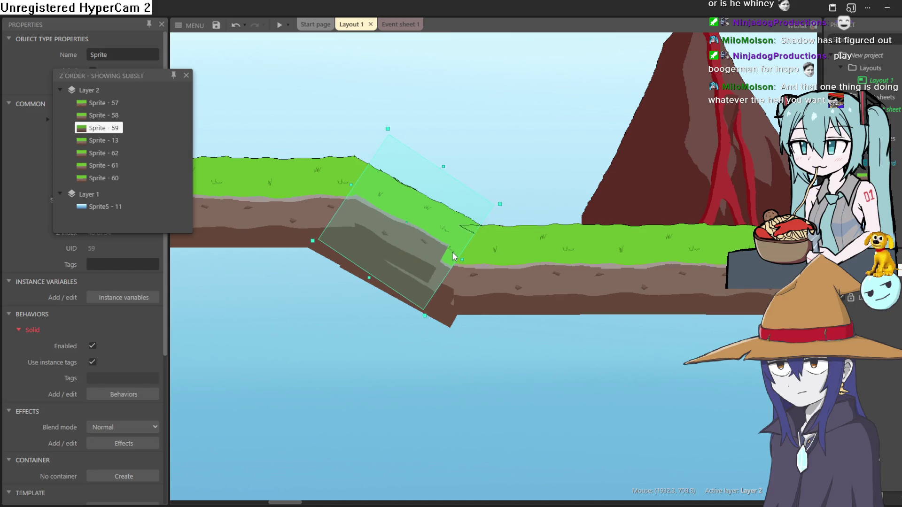
pyautogui.moveTo(453, 253)
pyautogui.mouseDown()
pyautogui.moveTo(451, 244)
pyautogui.moveTo(463, 245)
pyautogui.mouseUp()
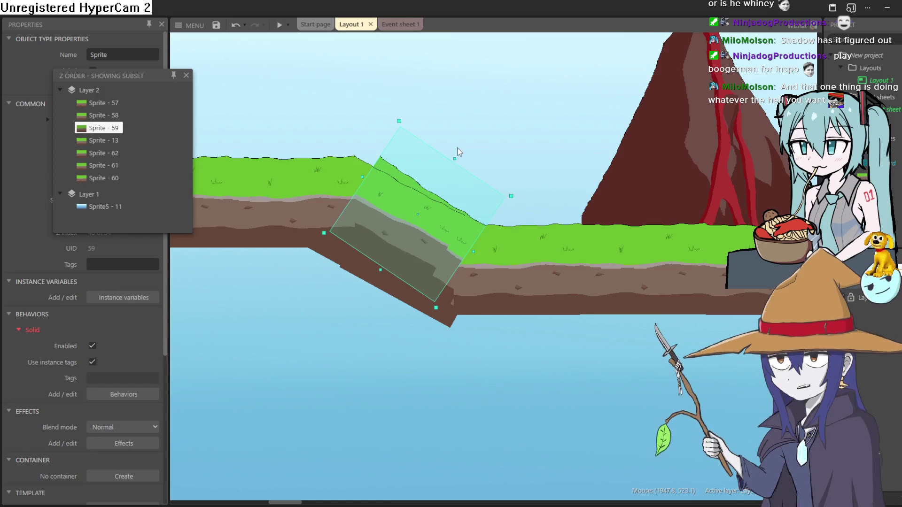
pyautogui.moveTo(459, 152)
pyautogui.mouseDown()
pyautogui.moveTo(447, 137)
pyautogui.moveTo(449, 154)
pyautogui.mouseUp()
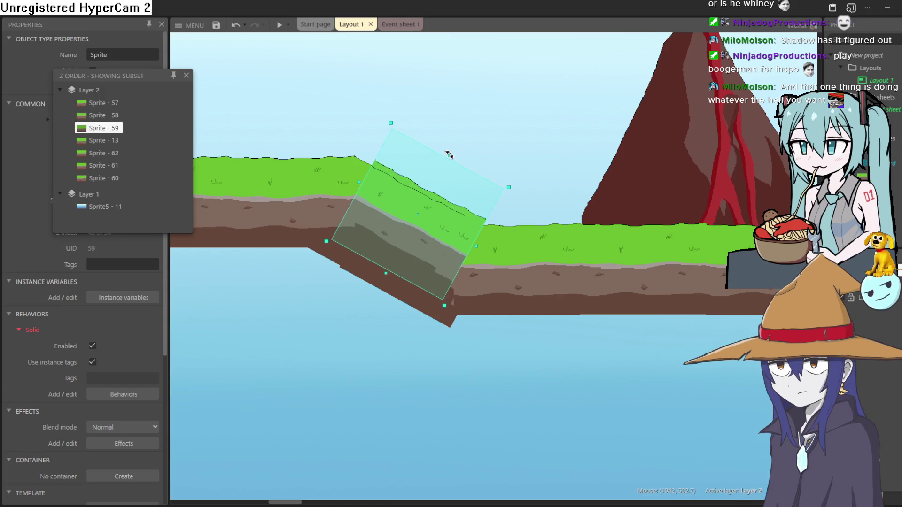
pyautogui.click(439, 197)
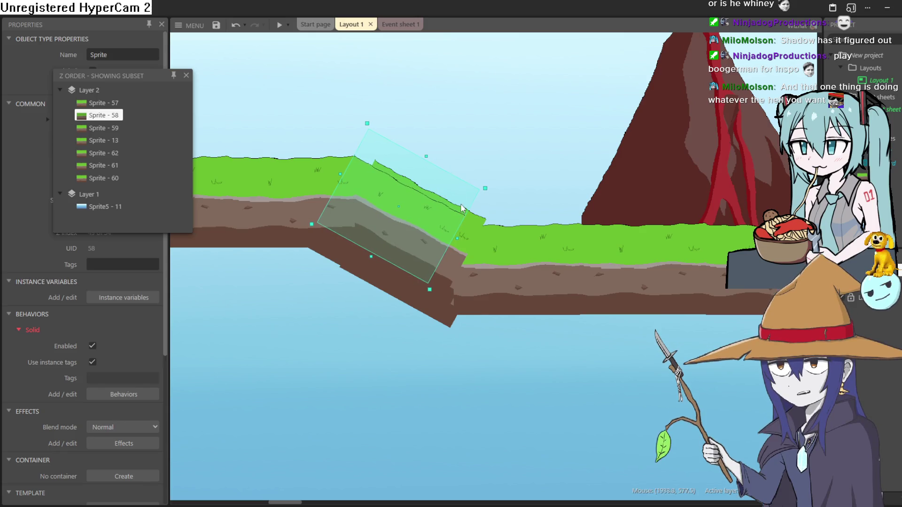
pyautogui.click(478, 224)
pyautogui.moveTo(478, 224); pyautogui.dragTo(472, 228)
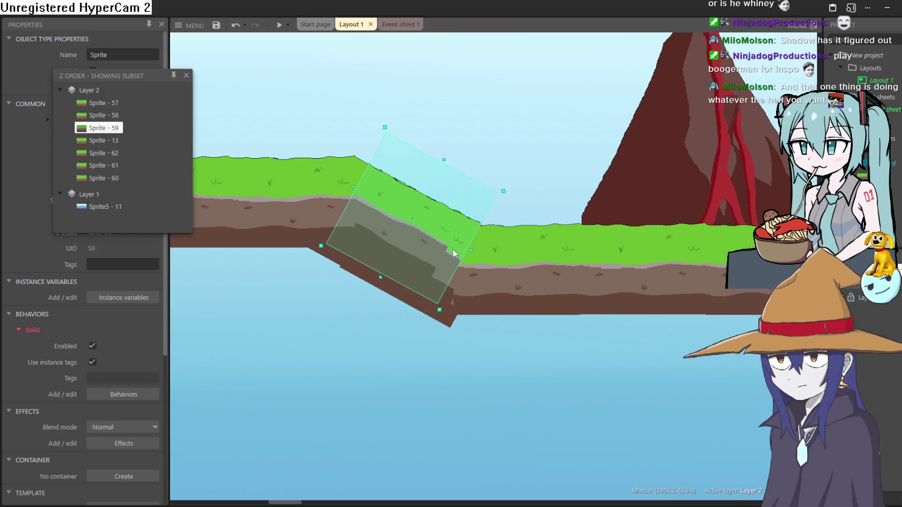
pyautogui.moveTo(380, 277); pyautogui.dragTo(381, 269)
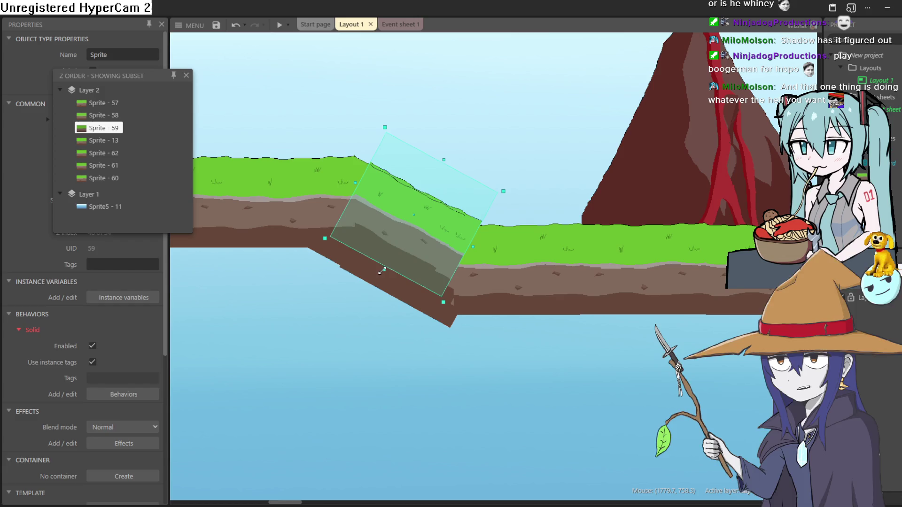
pyautogui.moveTo(463, 244)
pyautogui.mouseDown()
pyautogui.moveTo(464, 251)
pyautogui.moveTo(460, 244)
pyautogui.mouseUp()
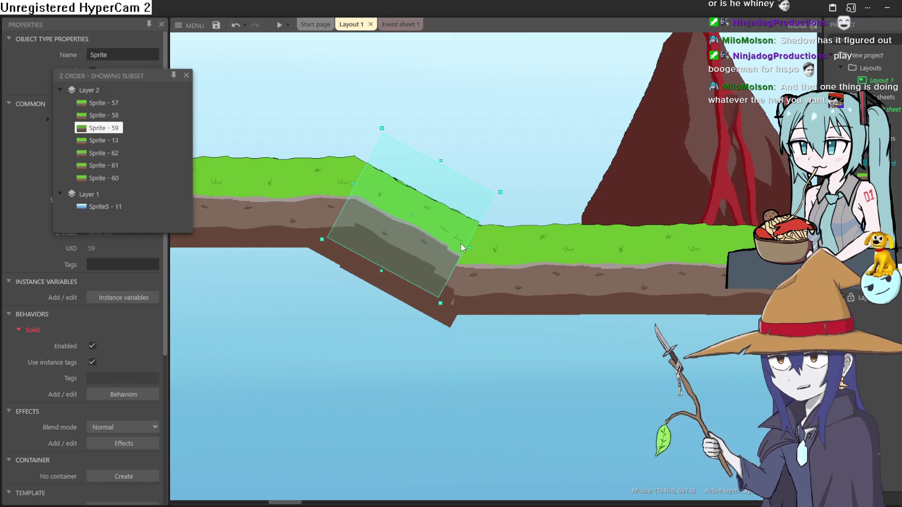
# Drag Sprites 60, 61 and 62 off the slope down into the water
pyautogui.moveTo(435, 315)
pyautogui.mouseDown()
pyautogui.moveTo(406, 370)
pyautogui.moveTo(285, 441)
pyautogui.moveTo(289, 456)
pyautogui.mouseUp()
pyautogui.moveTo(398, 305); pyautogui.dragTo(281, 432)
pyautogui.moveTo(441, 308); pyautogui.dragTo(332, 451)
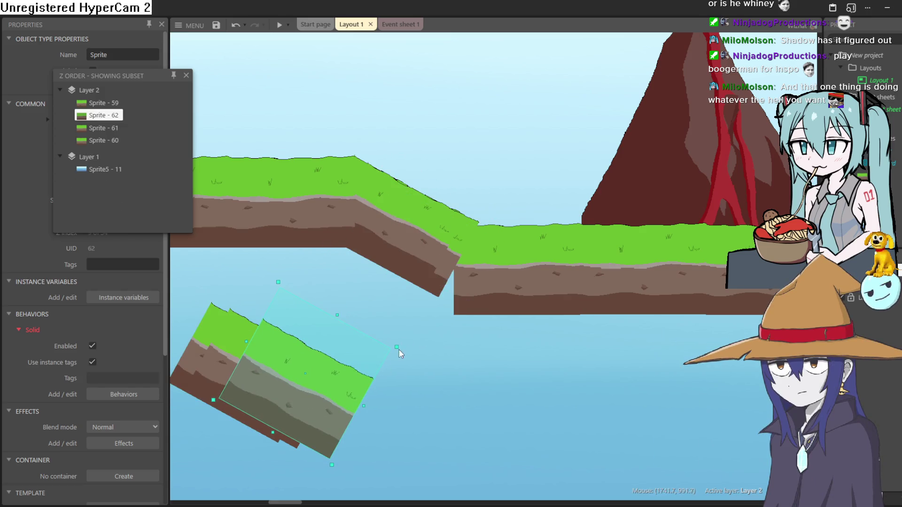
# Move the two tilted slope pieces out of the gap and stack them in the water
pyautogui.click(446, 261)
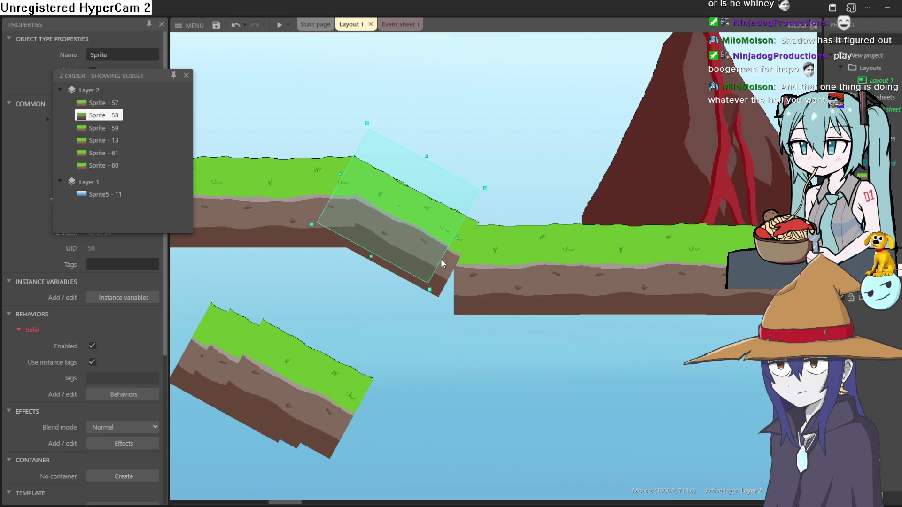
pyautogui.keyDown('ctrl'); pyautogui.click(450, 267); pyautogui.keyUp('ctrl')
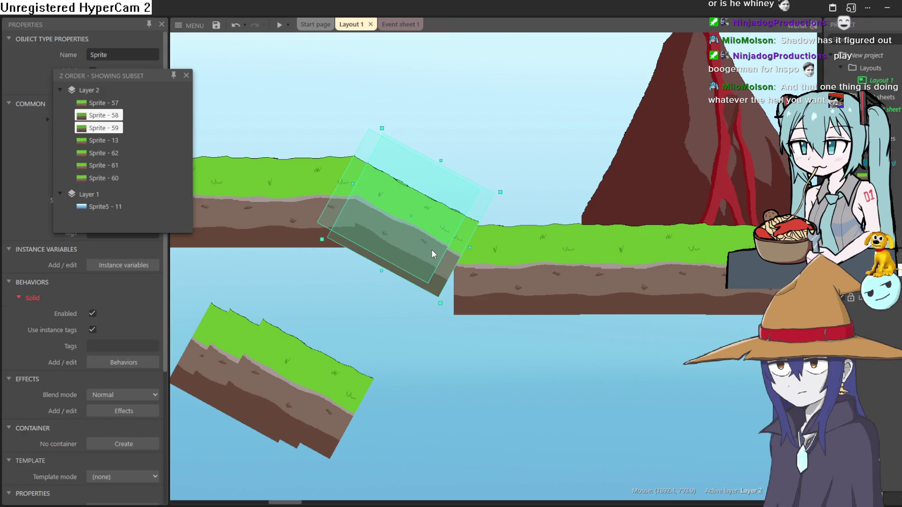
pyautogui.press('Delete')
pyautogui.moveTo(337, 397)
pyautogui.mouseDown()
pyautogui.moveTo(416, 276)
pyautogui.moveTo(446, 257)
pyautogui.moveTo(411, 338)
pyautogui.mouseUp()
pyautogui.hotkey('ctrl', 'z')
pyautogui.click(432, 252)
pyautogui.moveTo(435, 256)
pyautogui.mouseDown()
pyautogui.moveTo(371, 390)
pyautogui.moveTo(391, 350)
pyautogui.moveTo(331, 385)
pyautogui.moveTo(301, 357)
pyautogui.mouseUp()
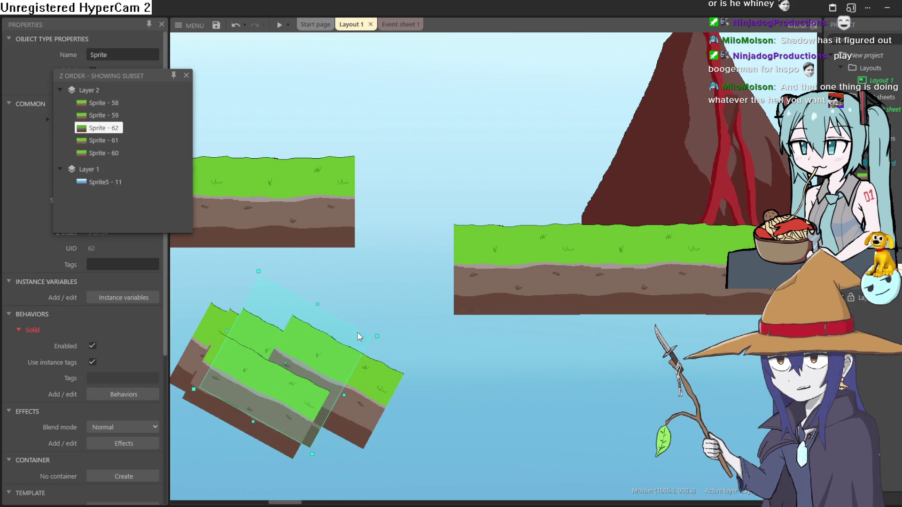
pyautogui.scroll(2, 492, 336)
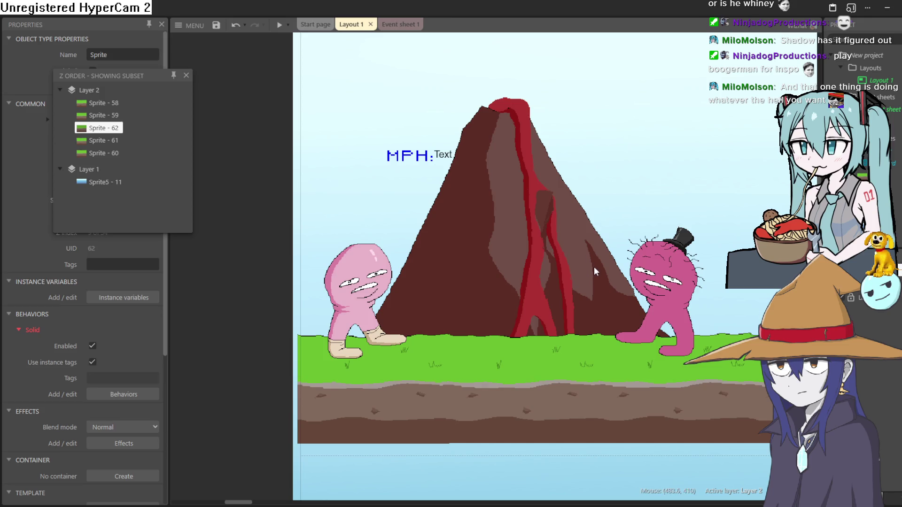
# Preview the level and run the character right until MPH reaches 6083
pyautogui.click(281, 25)
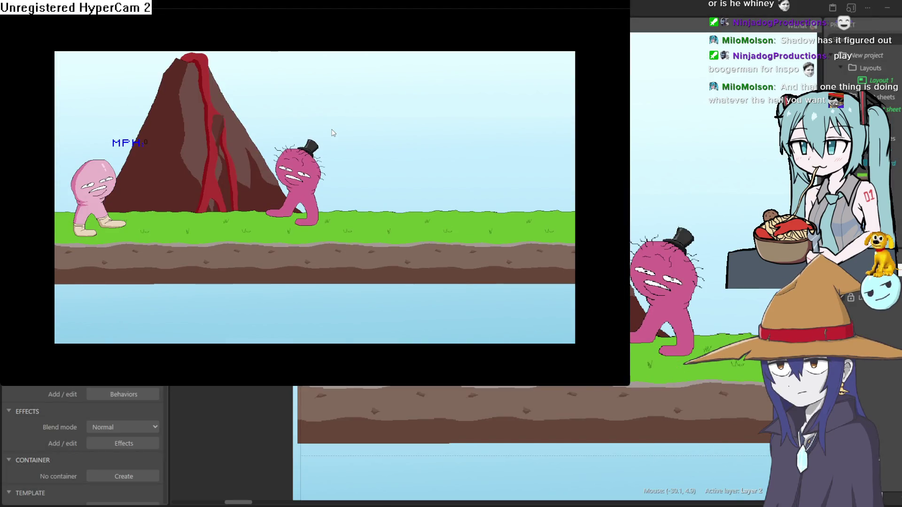
pyautogui.press('Right')
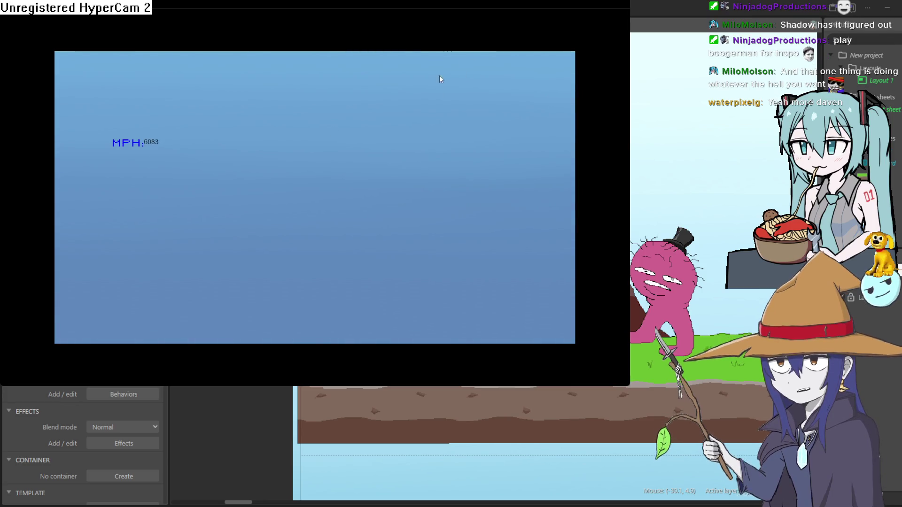
pyautogui.click(750, 15)
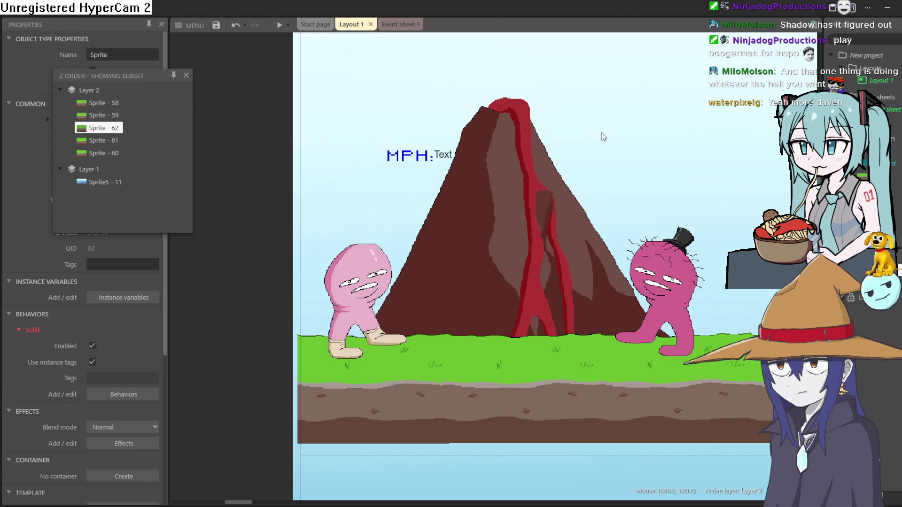
# Pan the layout to the volcano start area and move the Z Order panel aside
pyautogui.moveTo(624, 145)
pyautogui.mouseDown()
pyautogui.moveTo(510, 192)
pyautogui.moveTo(487, 168)
pyautogui.moveTo(498, 168)
pyautogui.mouseUp()
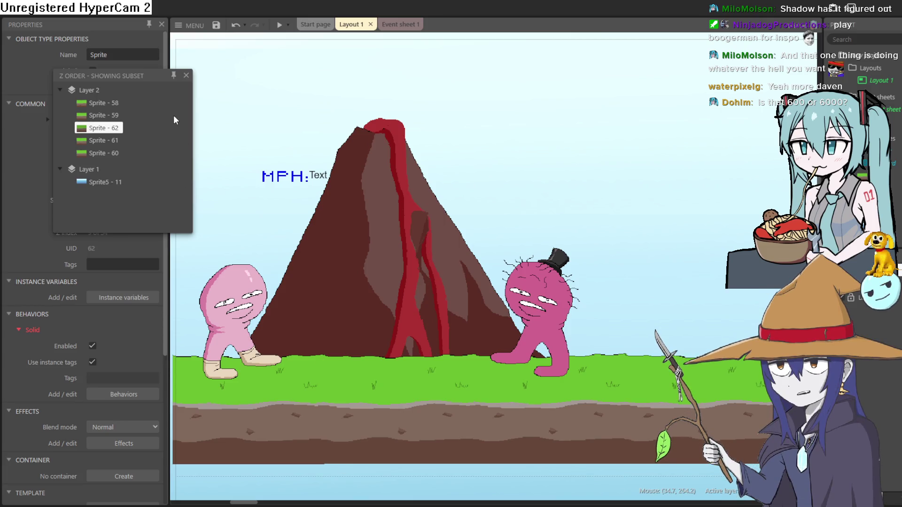
pyautogui.moveTo(134, 75)
pyautogui.mouseDown()
pyautogui.moveTo(111, 66)
pyautogui.moveTo(111, 53)
pyautogui.mouseUp()
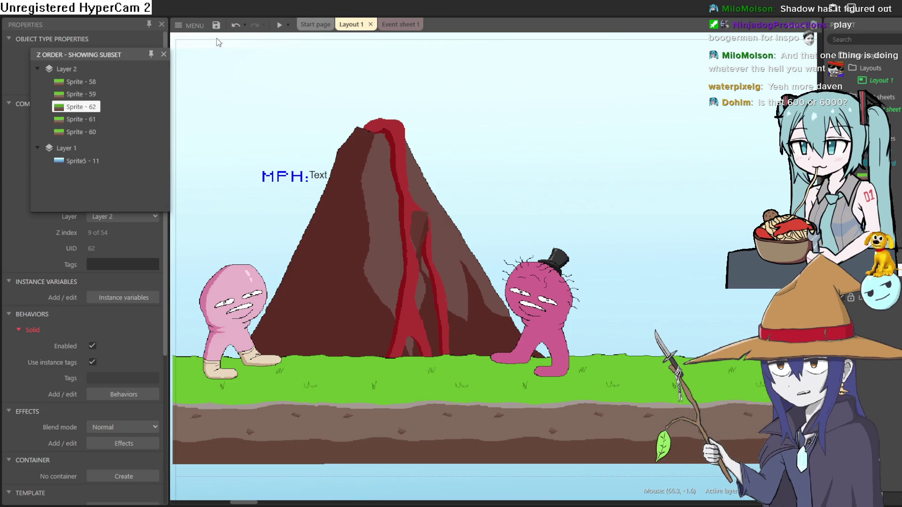
pyautogui.click(278, 29)
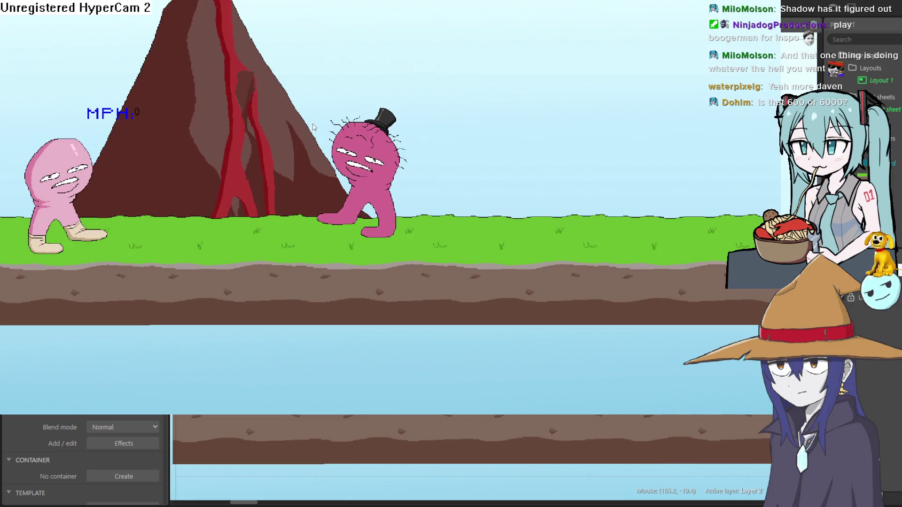
pyautogui.press('Right')
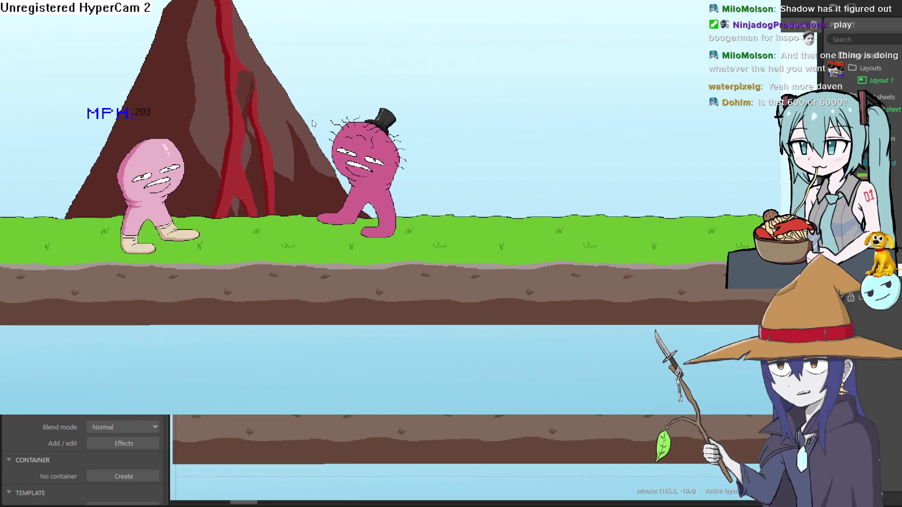
pyautogui.press('Up')
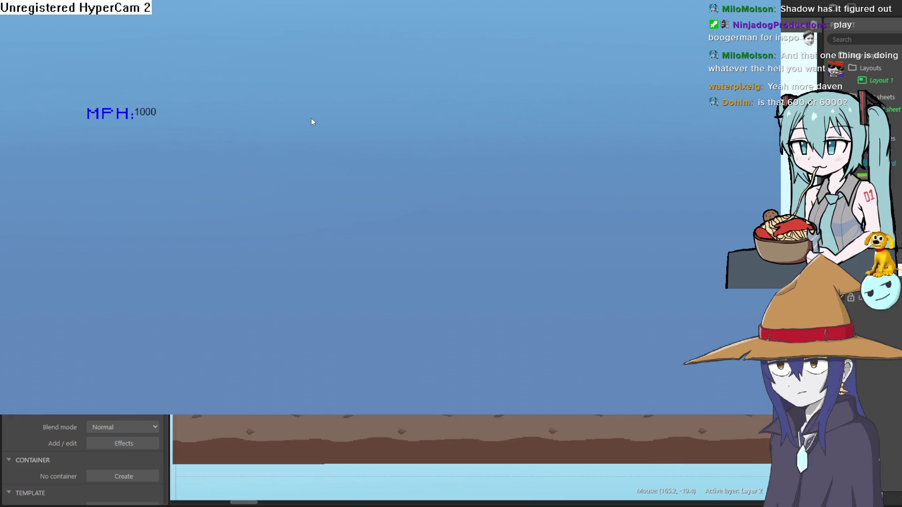
pyautogui.press('F11')
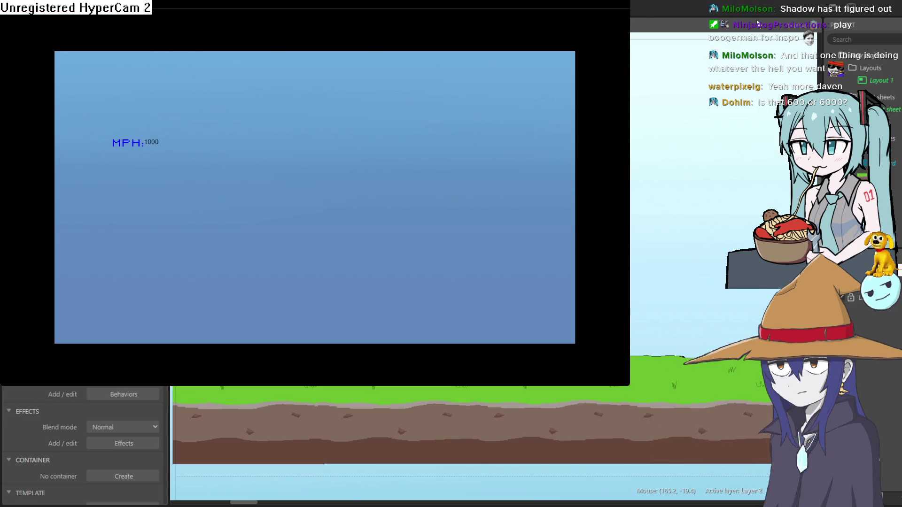
pyautogui.hotkey('alt', 'F4')
pyautogui.moveTo(610, 223); pyautogui.dragTo(645, 251)
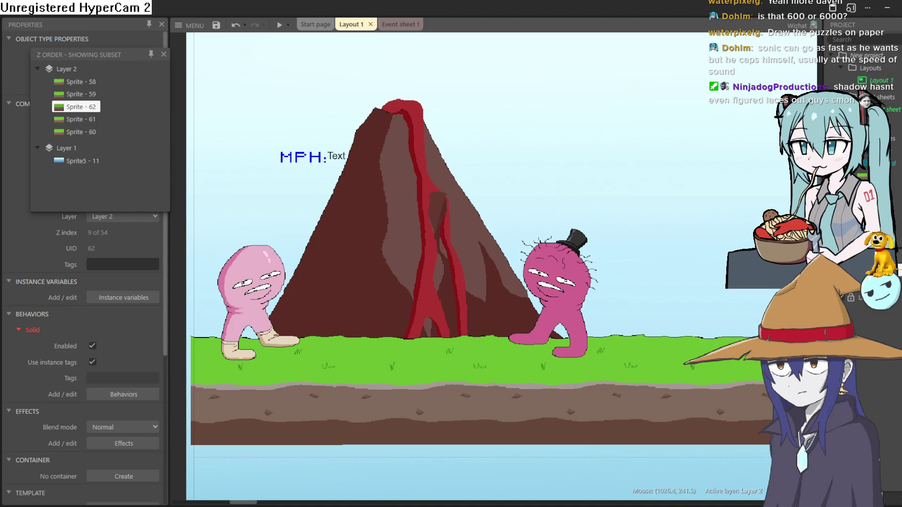
pyautogui.click(616, 307)
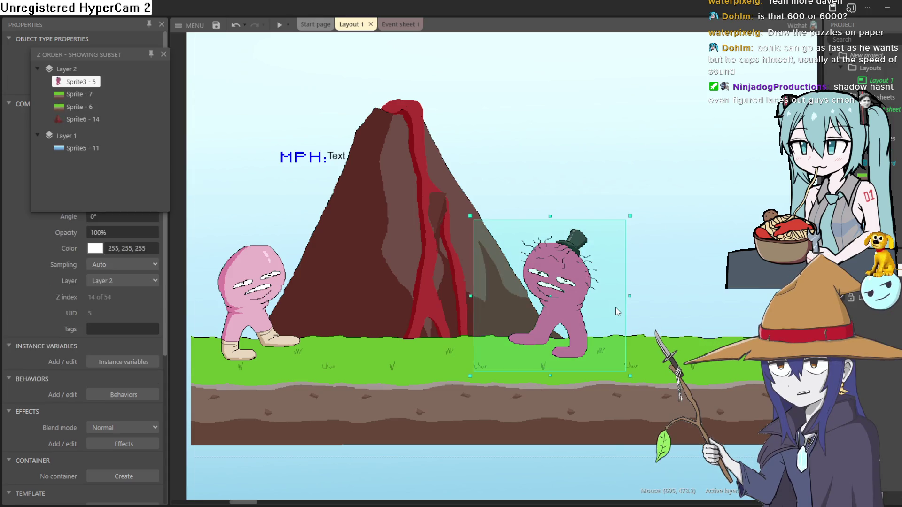
pyautogui.click(279, 25)
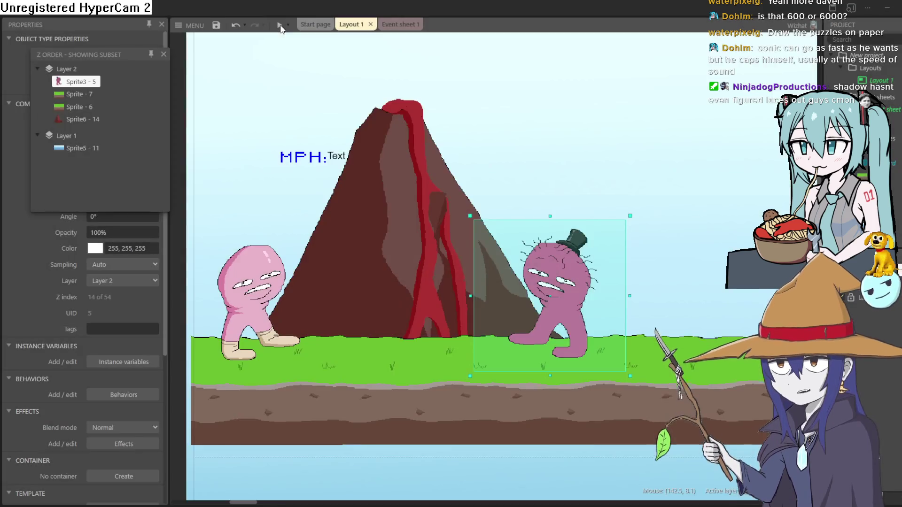
pyautogui.press('Right')
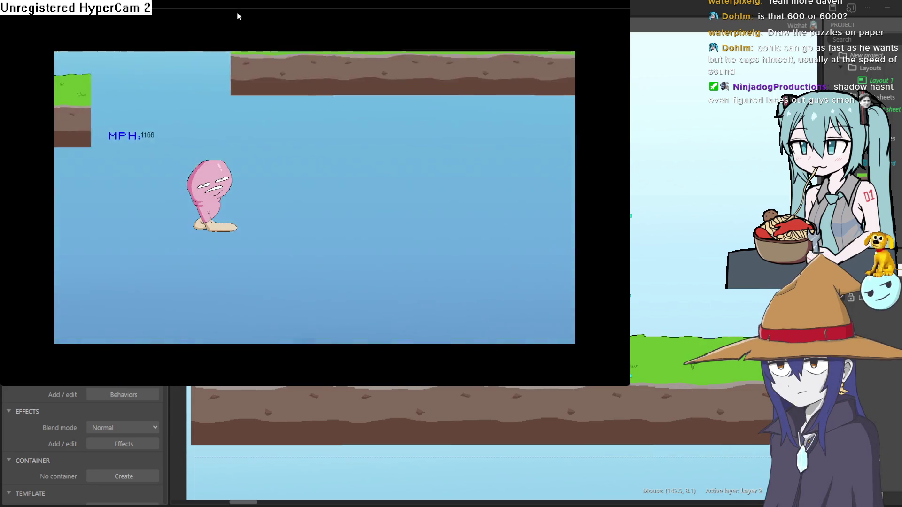
pyautogui.click(619, 4)
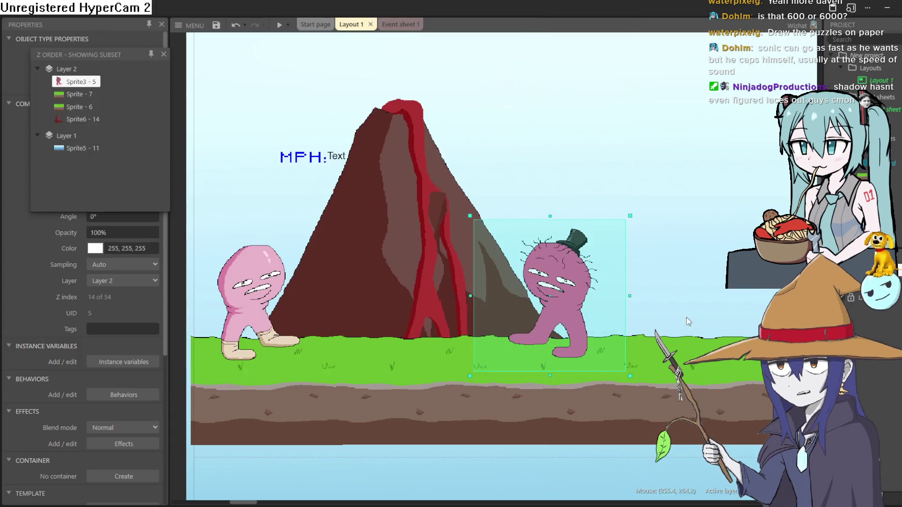
pyautogui.scroll(-3, 696, 315)
# Move a floating grass piece up beside the volcano platform
pyautogui.scroll(3, 504, 371)
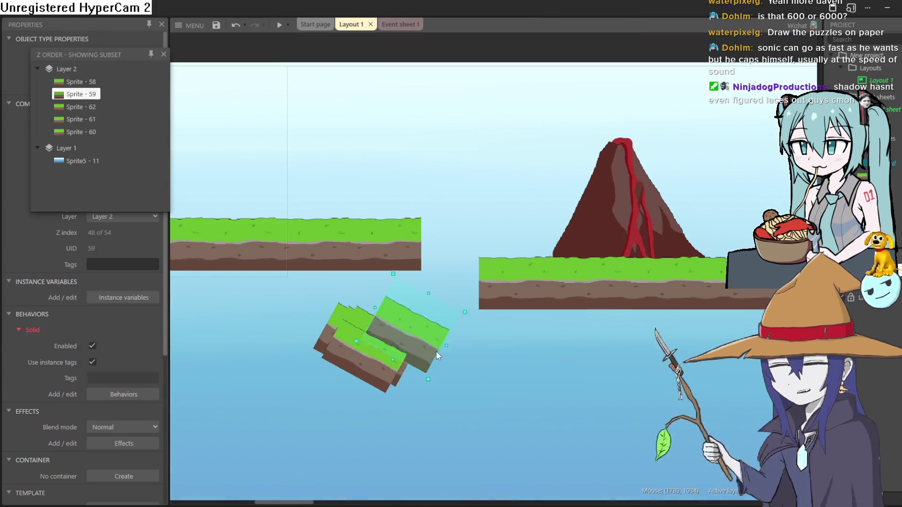
pyautogui.moveTo(436, 351)
pyautogui.mouseDown()
pyautogui.moveTo(465, 275)
pyautogui.moveTo(481, 286)
pyautogui.mouseUp()
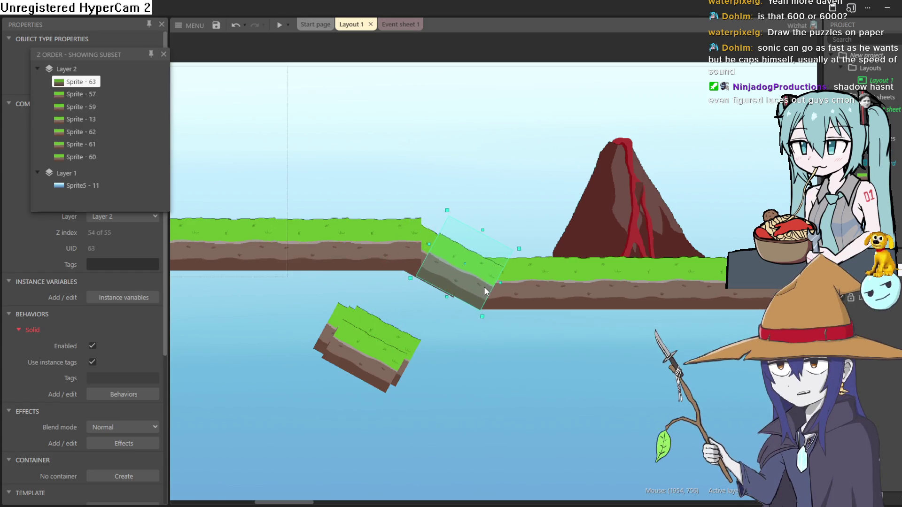
pyautogui.click(432, 233)
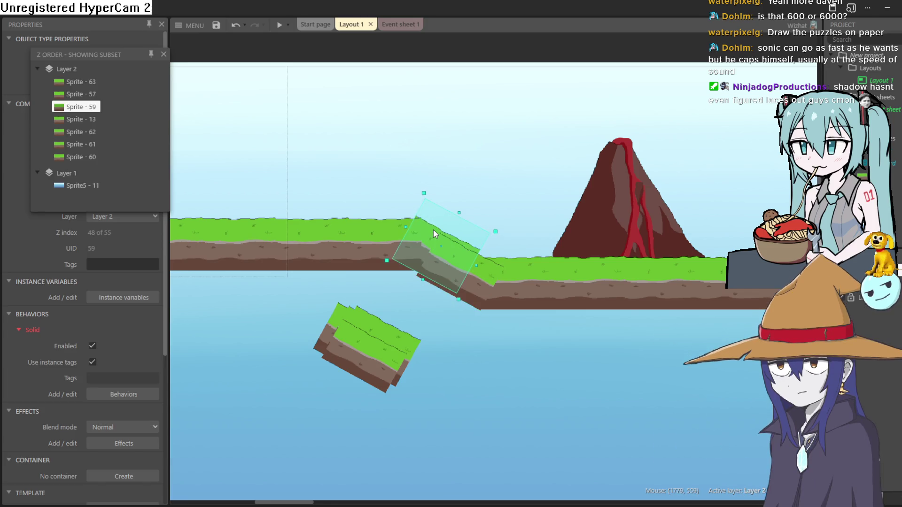
pyautogui.click(478, 286)
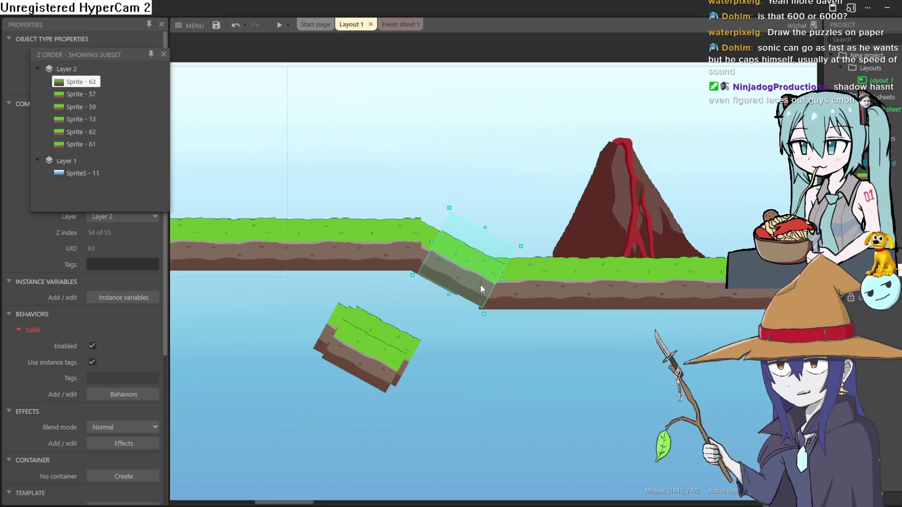
pyautogui.moveTo(616, 337); pyautogui.dragTo(403, 309)
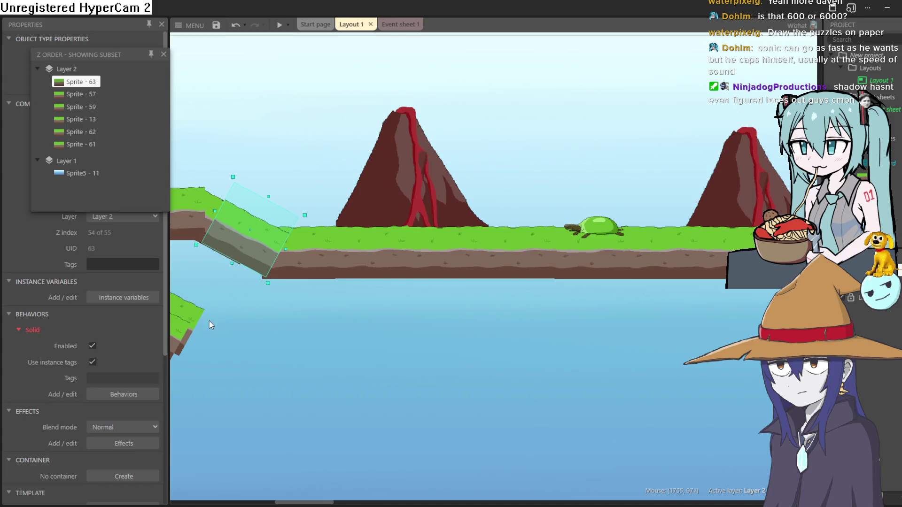
pyautogui.hscroll(10, 363, 346)
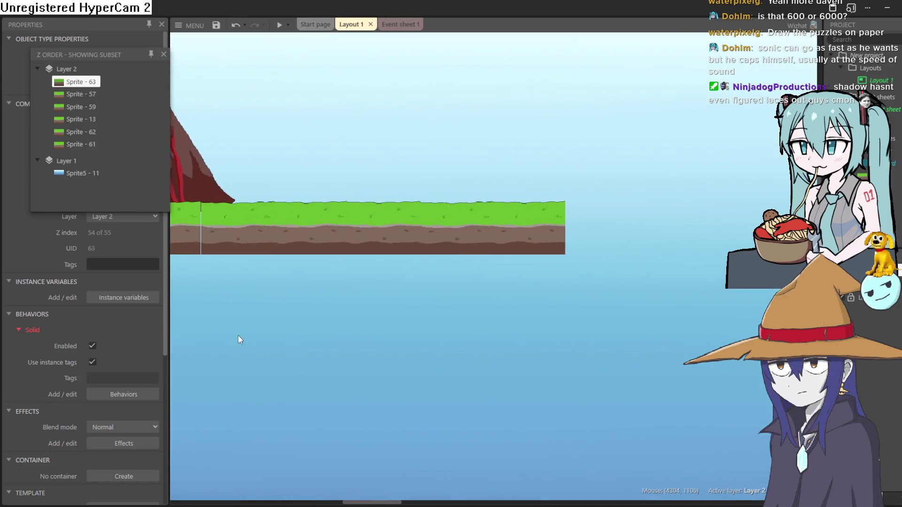
# Paste grass tiles off the platform edge, tilted about 35° and easing flat at the lower ledge
pyautogui.hotkey('ctrl', 'v')
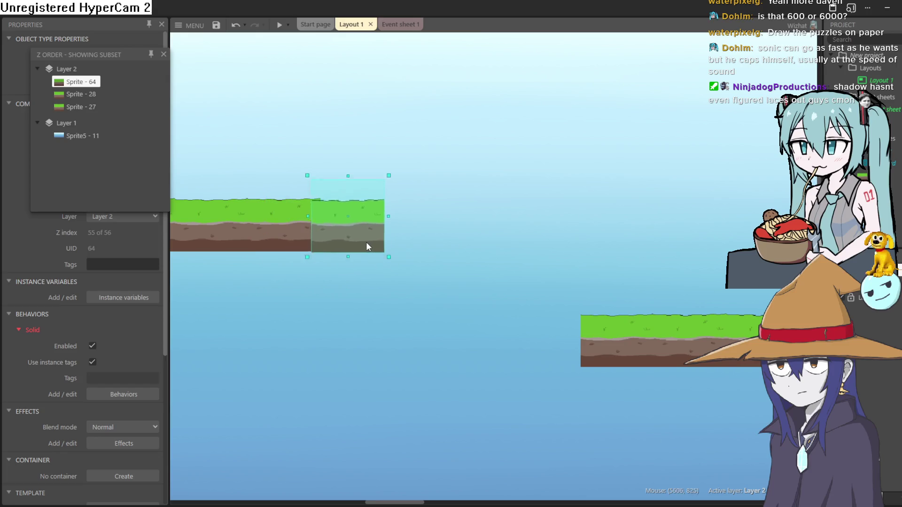
pyautogui.moveTo(395, 177)
pyautogui.mouseDown()
pyautogui.moveTo(411, 203)
pyautogui.moveTo(408, 225)
pyautogui.mouseUp()
pyautogui.moveTo(363, 247)
pyautogui.mouseDown()
pyautogui.moveTo(354, 252)
pyautogui.moveTo(436, 304)
pyautogui.mouseUp()
pyautogui.moveTo(468, 327); pyautogui.dragTo(467, 331)
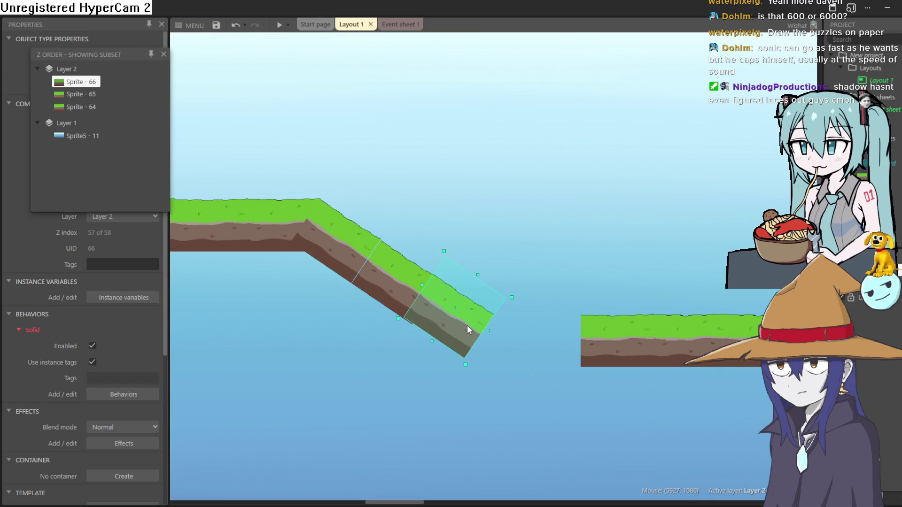
pyautogui.moveTo(519, 298); pyautogui.dragTo(527, 294)
pyautogui.moveTo(457, 326)
pyautogui.mouseDown()
pyautogui.moveTo(504, 303)
pyautogui.moveTo(506, 332)
pyautogui.moveTo(524, 342)
pyautogui.mouseUp()
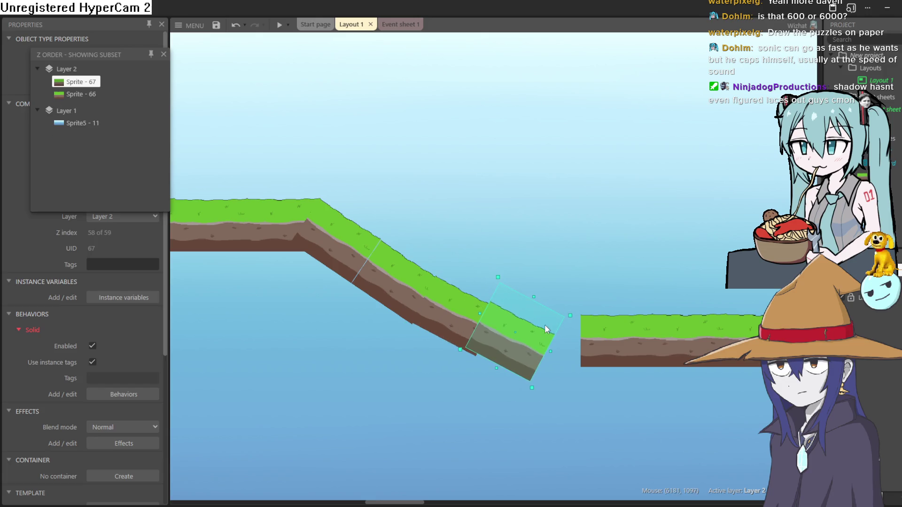
pyautogui.moveTo(575, 312); pyautogui.dragTo(573, 302)
pyautogui.moveTo(532, 337)
pyautogui.mouseDown()
pyautogui.moveTo(602, 326)
pyautogui.moveTo(591, 298)
pyautogui.mouseUp()
pyautogui.moveTo(545, 346); pyautogui.dragTo(555, 344)
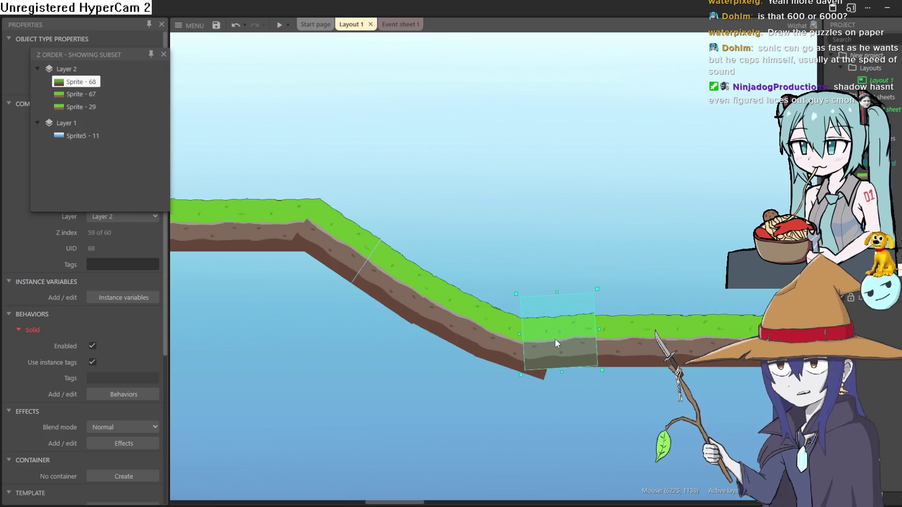
pyautogui.click(608, 242)
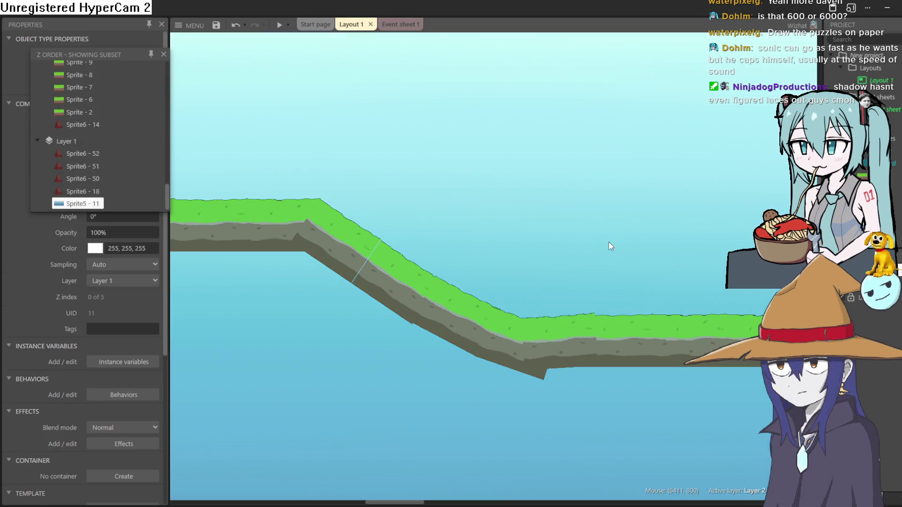
# Extend the left platform with end-tile copies, one tilted up about 13° and the next nearly flat
pyautogui.hscroll(8, 423, 376)
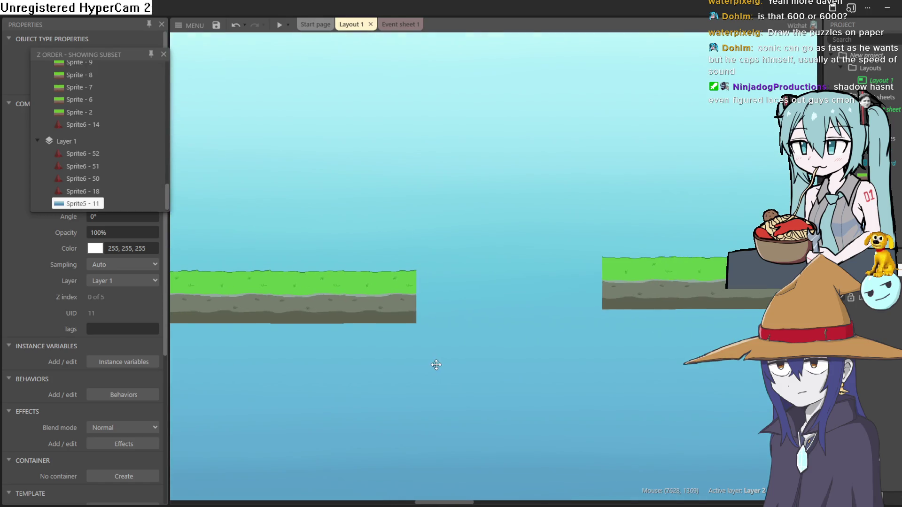
pyautogui.moveTo(399, 294)
pyautogui.mouseDown()
pyautogui.moveTo(399, 303)
pyautogui.moveTo(464, 314)
pyautogui.moveTo(458, 303)
pyautogui.mouseUp()
pyautogui.moveTo(490, 240); pyautogui.dragTo(483, 222)
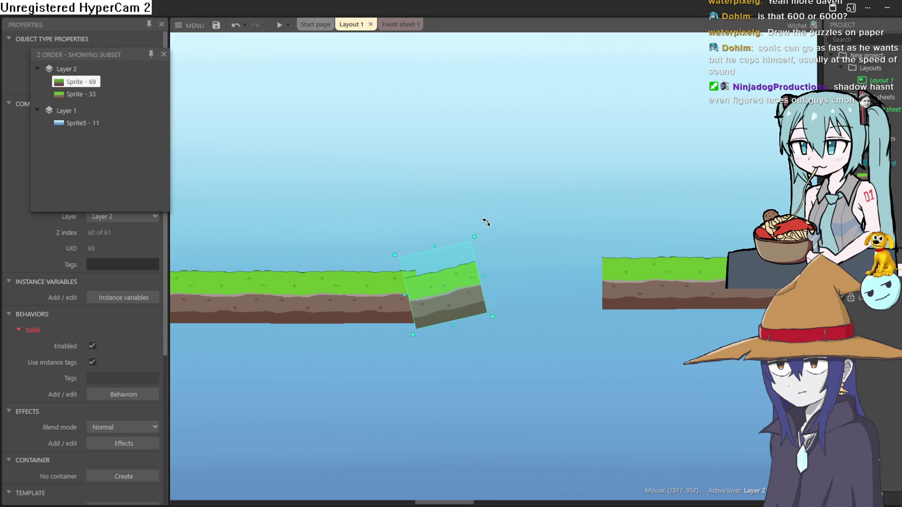
pyautogui.moveTo(455, 302); pyautogui.dragTo(448, 303)
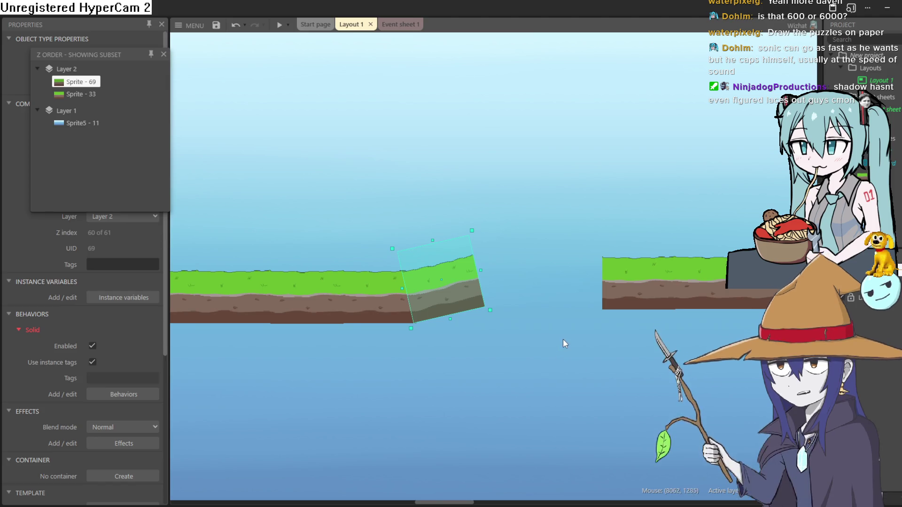
pyautogui.moveTo(470, 299); pyautogui.dragTo(513, 282)
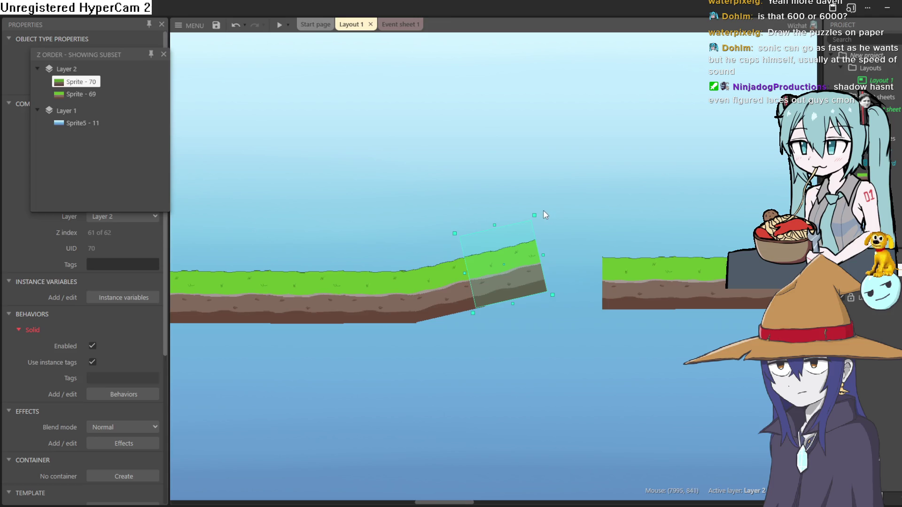
pyautogui.moveTo(543, 211); pyautogui.dragTo(548, 222)
pyautogui.moveTo(523, 279)
pyautogui.mouseDown()
pyautogui.moveTo(573, 283)
pyautogui.moveTo(578, 274)
pyautogui.mouseUp()
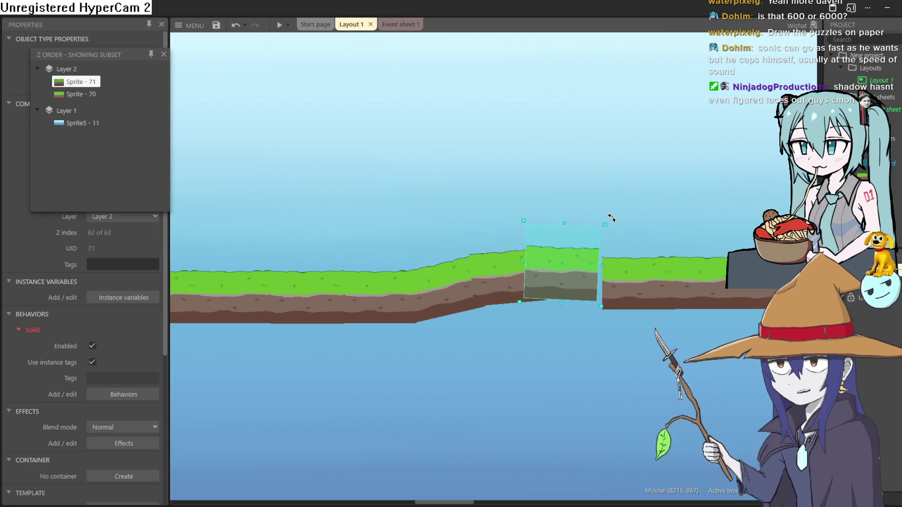
# Fit Sprite - 71 into the slope gap, tilted to match the rise
pyautogui.moveTo(567, 288)
pyautogui.mouseDown()
pyautogui.moveTo(581, 301)
pyautogui.moveTo(581, 284)
pyautogui.mouseUp()
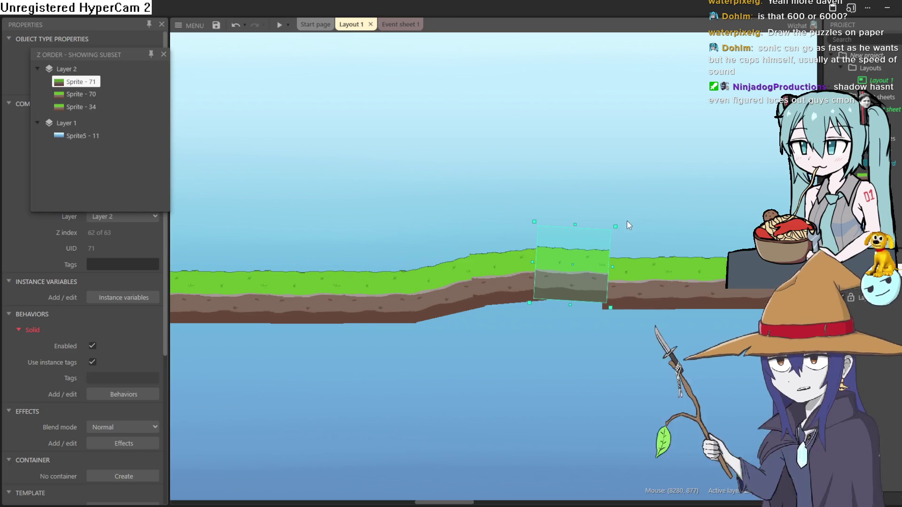
pyautogui.moveTo(624, 228); pyautogui.dragTo(626, 237)
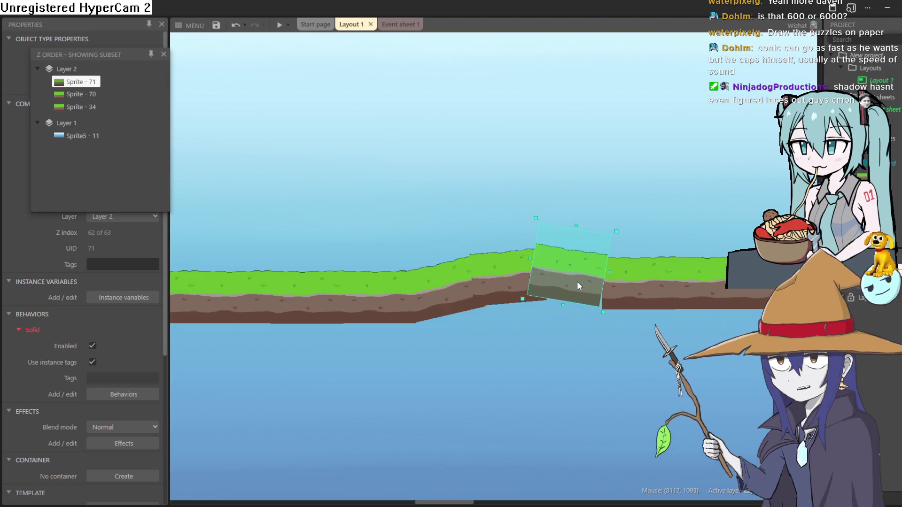
pyautogui.moveTo(577, 282); pyautogui.dragTo(582, 286)
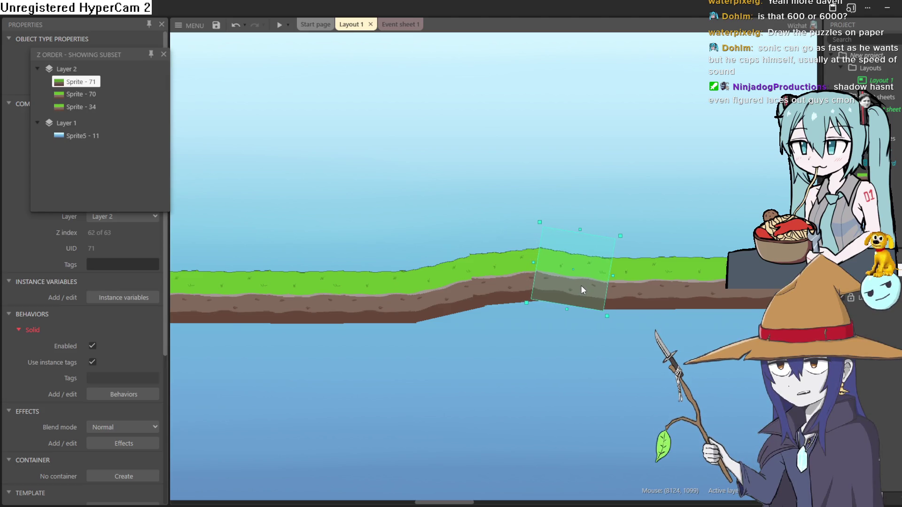
pyautogui.hscroll(10, 515, 328)
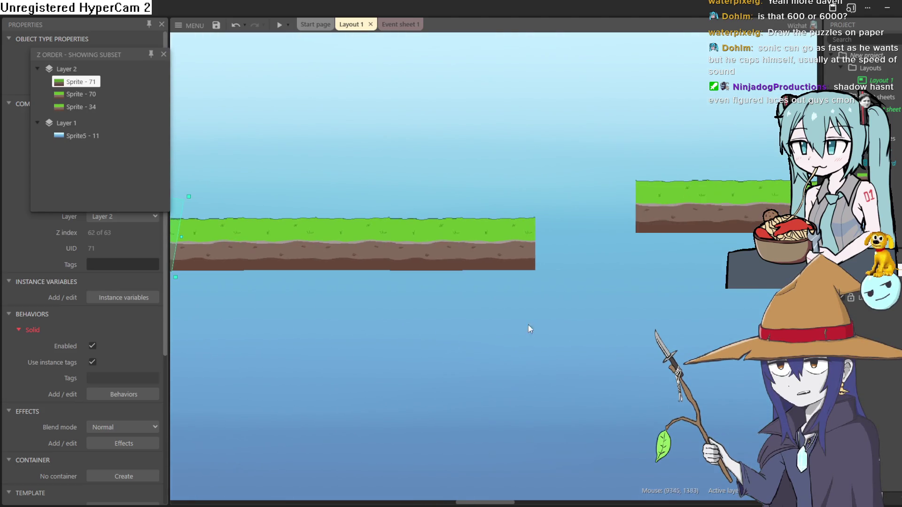
# Tilt Sprite - 72 to follow the rise into the next ledge
pyautogui.scroll(1, 516, 338)
pyautogui.click(478, 269)
pyautogui.moveTo(478, 268); pyautogui.dragTo(523, 262)
pyautogui.hotkey('ctrl', 'z')
pyautogui.moveTo(533, 208); pyautogui.dragTo(534, 177)
pyautogui.moveTo(507, 294); pyautogui.dragTo(585, 236)
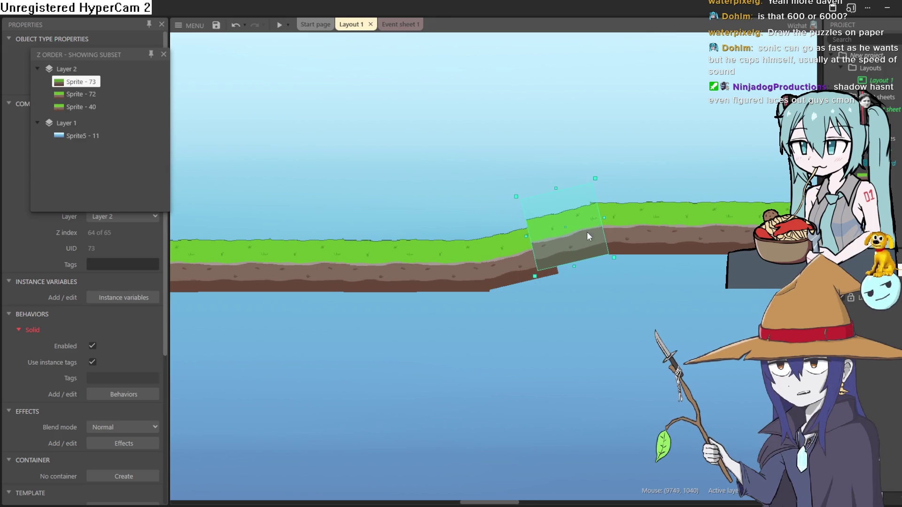
pyautogui.click(608, 173)
pyautogui.click(578, 249)
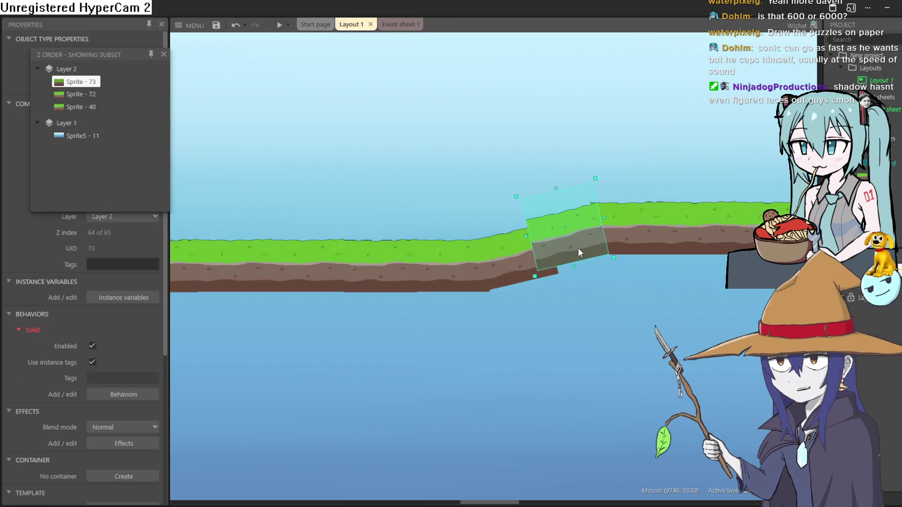
pyautogui.doubleClick(576, 246)
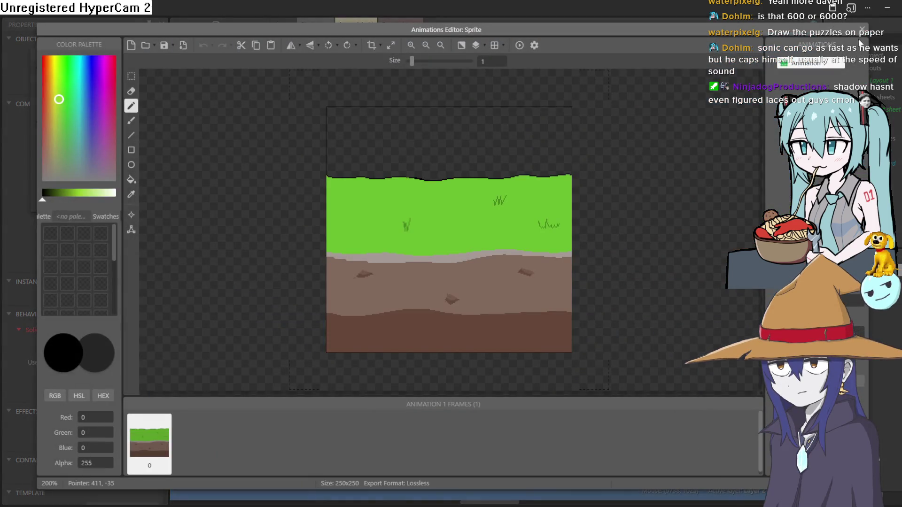
pyautogui.click(862, 31)
pyautogui.moveTo(564, 245)
pyautogui.mouseDown()
pyautogui.moveTo(574, 254)
pyautogui.moveTo(580, 248)
pyautogui.moveTo(563, 246)
pyautogui.mouseUp()
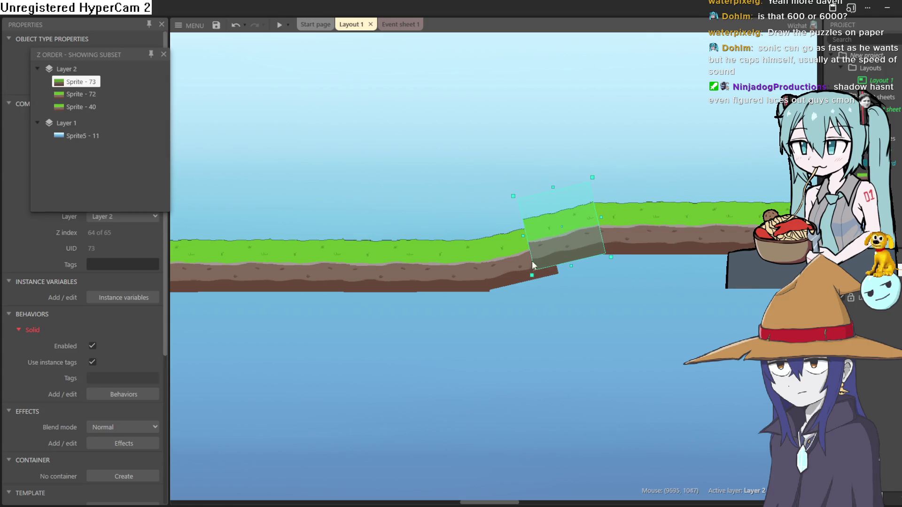
# Tilt the flat ground piece slightly upward and paste a grass copy onto the slope
pyautogui.click(514, 274)
pyautogui.click(461, 272)
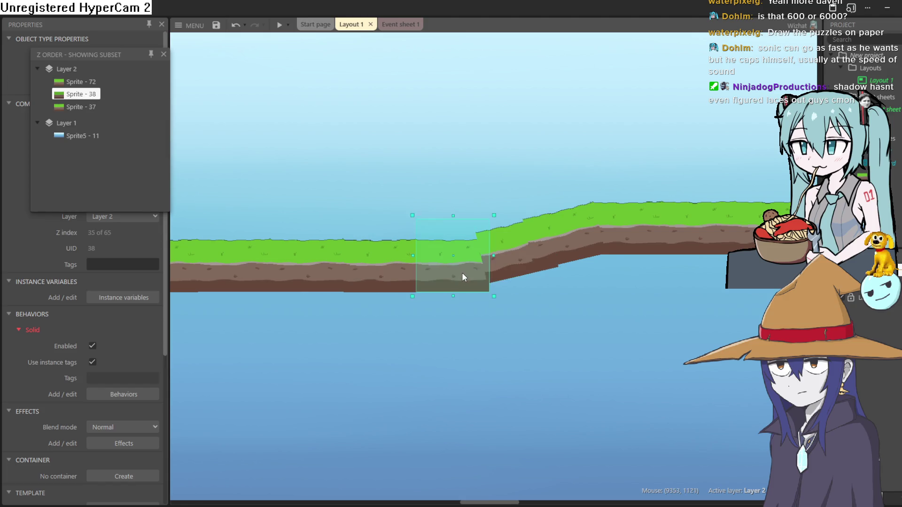
pyautogui.moveTo(493, 197); pyautogui.dragTo(493, 188)
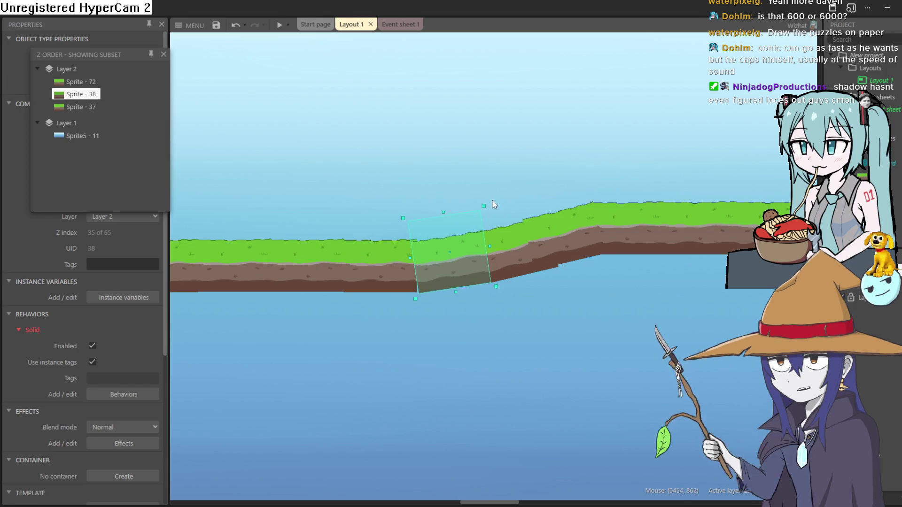
pyautogui.moveTo(491, 201); pyautogui.dragTo(493, 205)
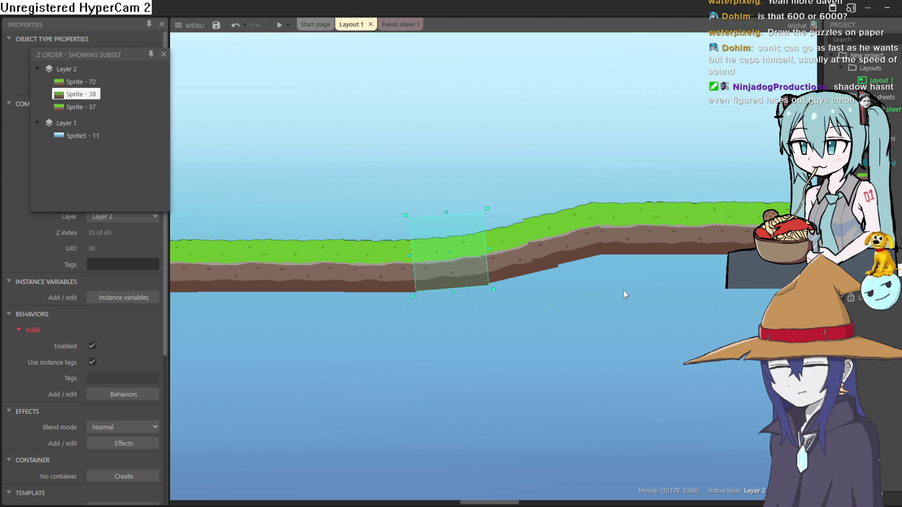
pyautogui.hotkey('ctrl', 'v')
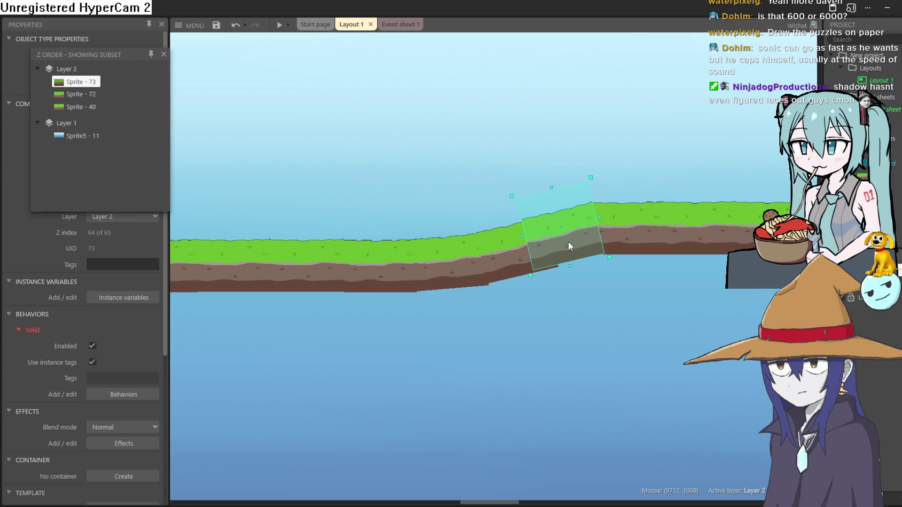
pyautogui.hscroll(2, 640, 339)
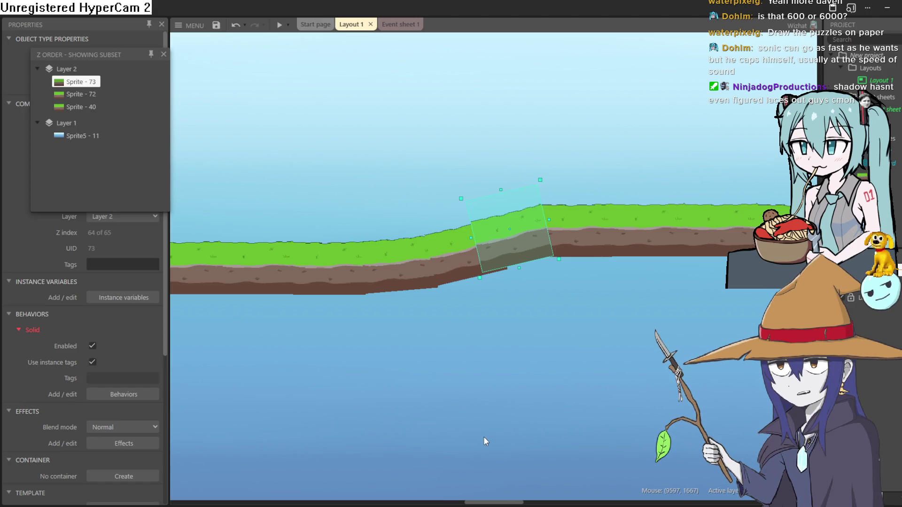
pyautogui.middleClick(542, 328)
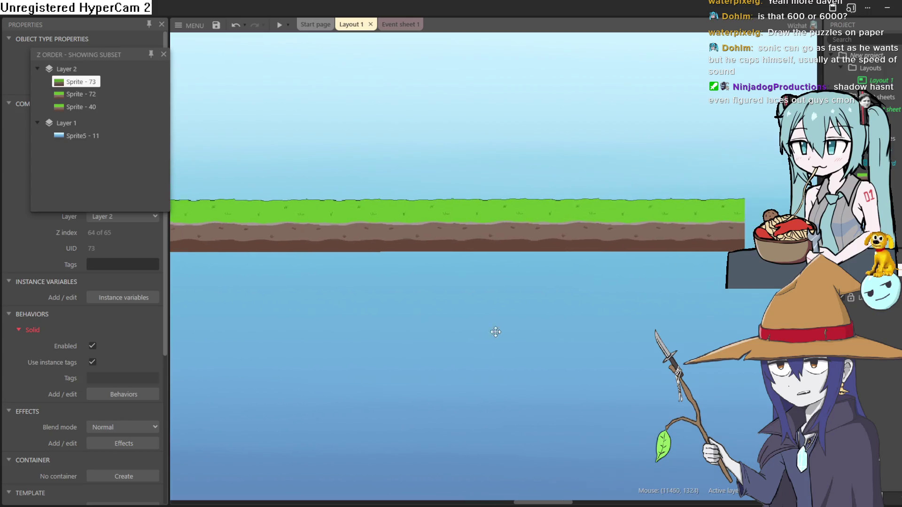
pyautogui.scroll(-3, 419, 358)
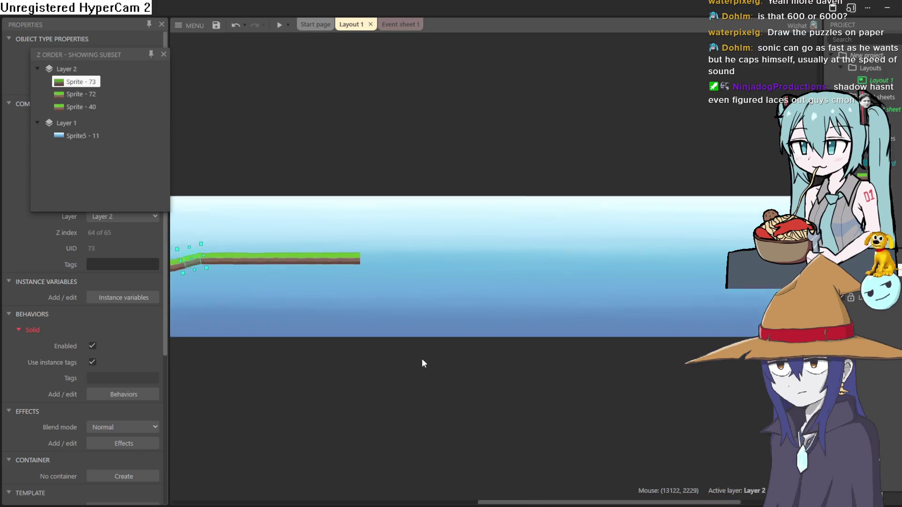
pyautogui.scroll(2, 309, 317)
pyautogui.scroll(-2, 308, 317)
pyautogui.middleClick(461, 290)
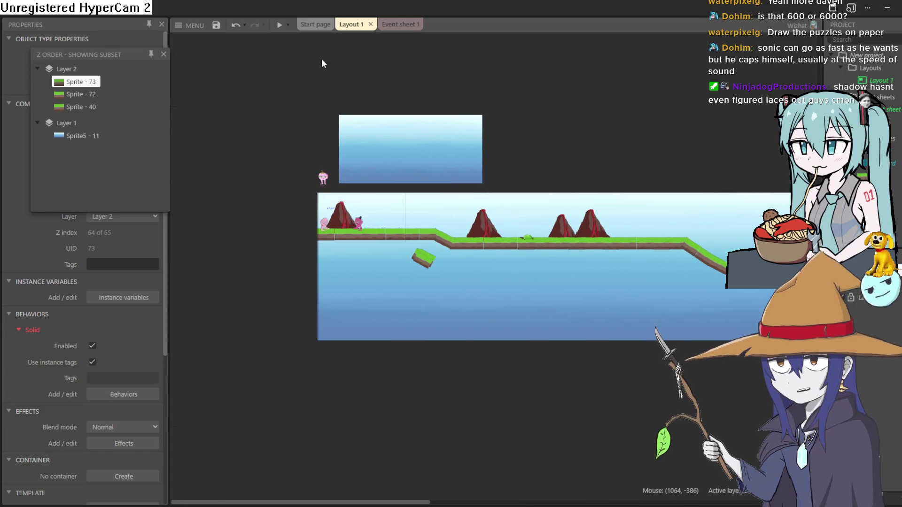
pyautogui.click(277, 25)
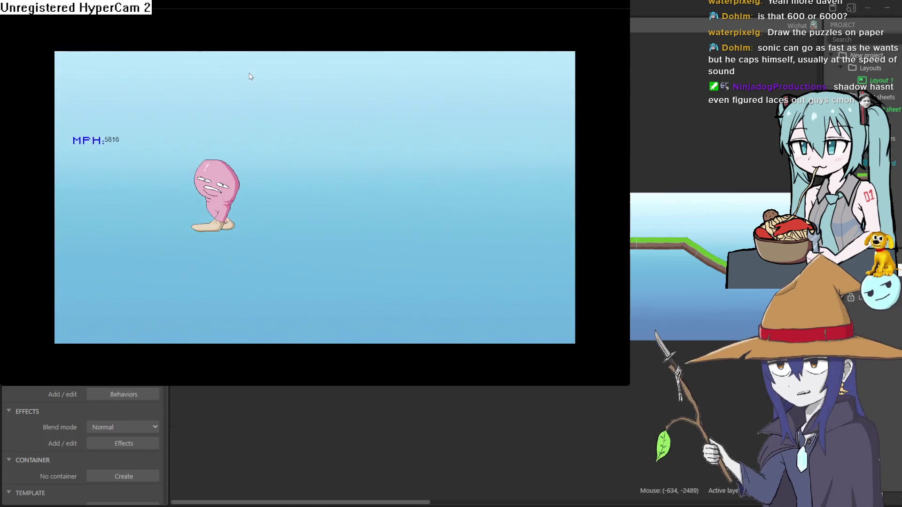
pyautogui.click(766, 14)
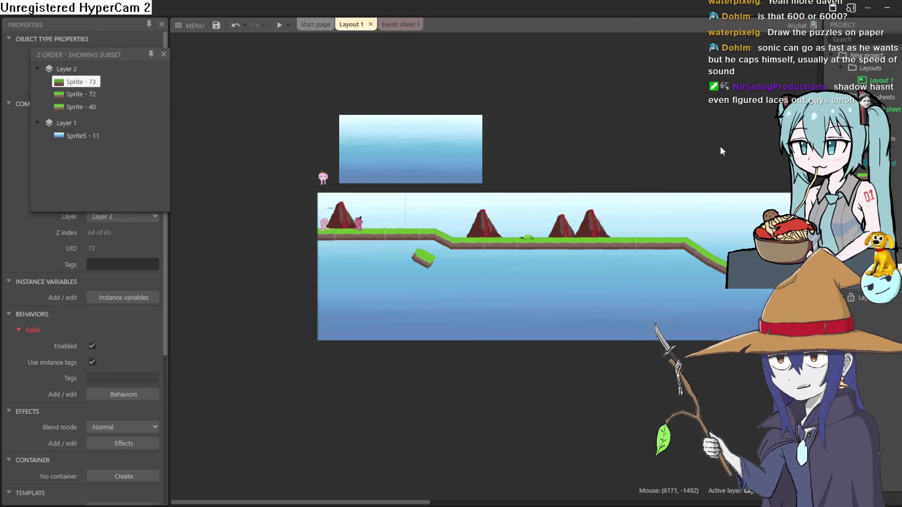
pyautogui.scroll(5, 390, 235)
# Stretch the ground's right-end piece, Sprite 49, far outward to lengthen the platform
pyautogui.scroll(-1, 652, 267)
pyautogui.scroll(4, 652, 269)
pyautogui.scroll(-4, 434, 306)
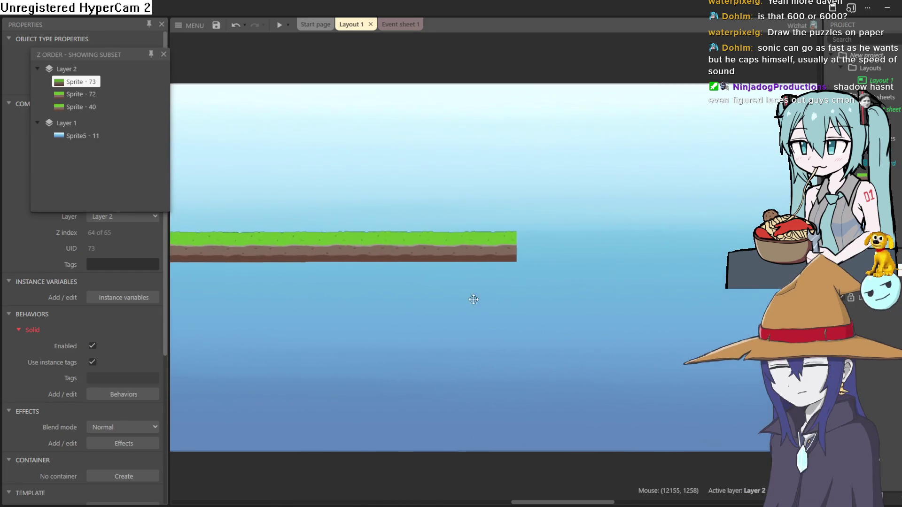
pyautogui.scroll(2, 431, 307)
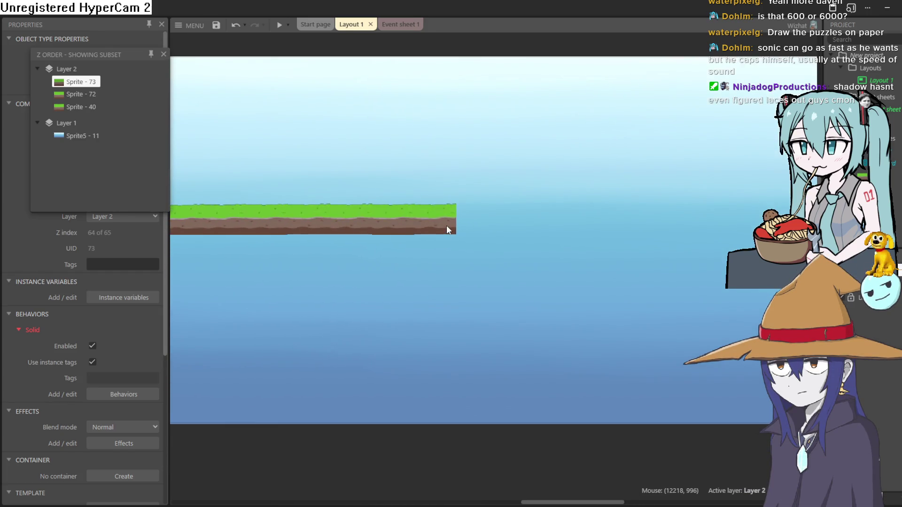
pyautogui.click(446, 225)
pyautogui.moveTo(452, 214)
pyautogui.mouseDown()
pyautogui.moveTo(514, 202)
pyautogui.moveTo(732, 197)
pyautogui.mouseUp()
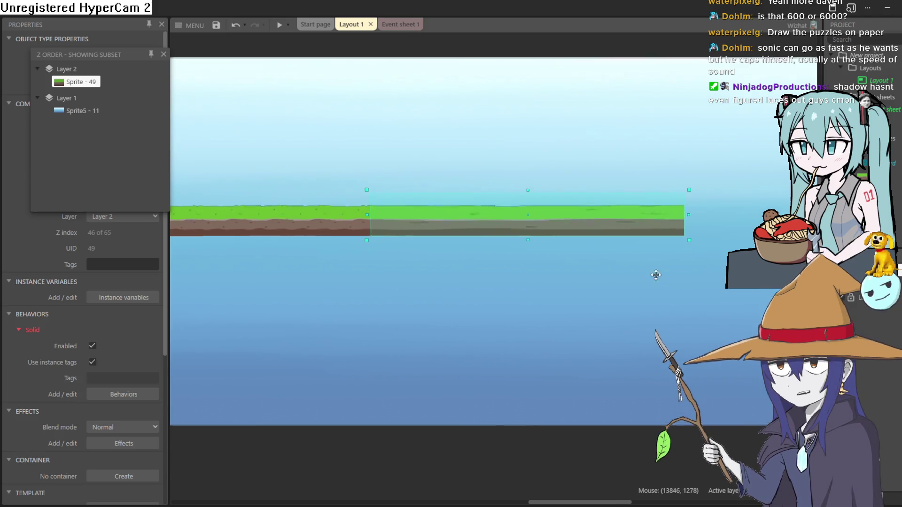
pyautogui.hscroll(5, 678, 274)
pyautogui.moveTo(423, 263); pyautogui.dragTo(726, 263)
pyautogui.hscroll(-5, 704, 334)
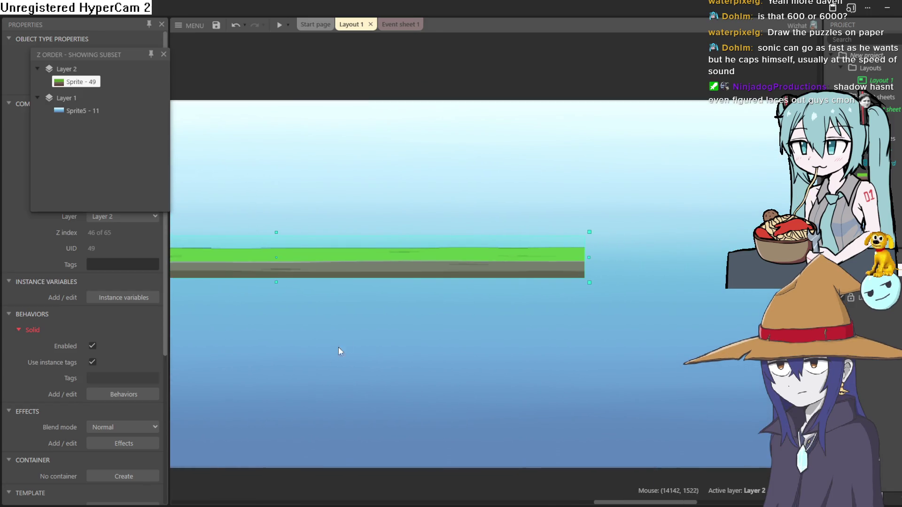
# Copy, shorten and tilt a ground piece upward as ramp Sprite - 74, then preview
pyautogui.moveTo(431, 268); pyautogui.dragTo(551, 267)
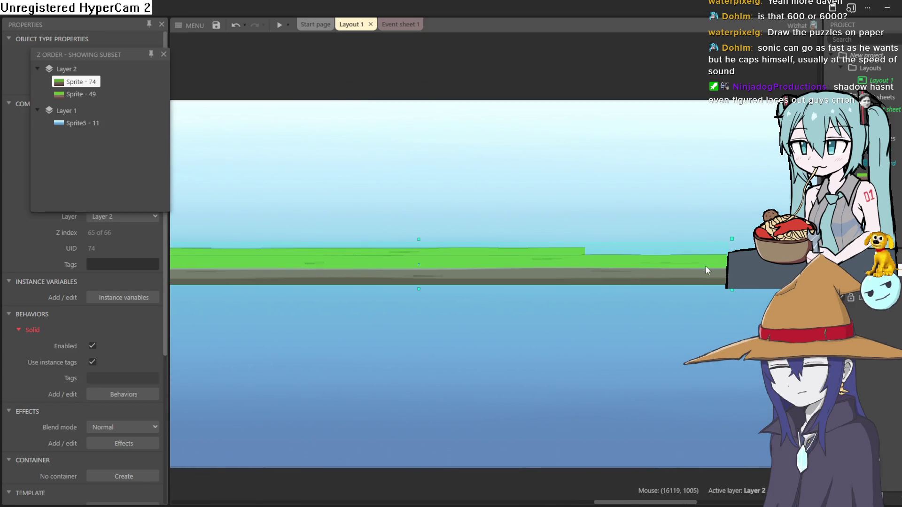
pyautogui.moveTo(707, 253)
pyautogui.mouseDown()
pyautogui.moveTo(305, 317)
pyautogui.moveTo(215, 296)
pyautogui.moveTo(662, 273)
pyautogui.mouseUp()
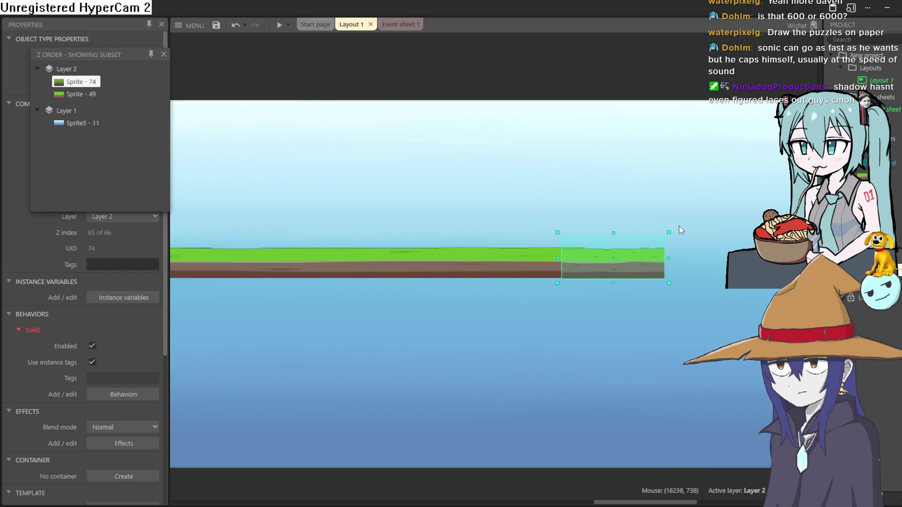
pyautogui.moveTo(675, 229)
pyautogui.mouseDown()
pyautogui.moveTo(667, 221)
pyautogui.moveTo(645, 253)
pyautogui.mouseUp()
pyautogui.moveTo(659, 201); pyautogui.dragTo(664, 199)
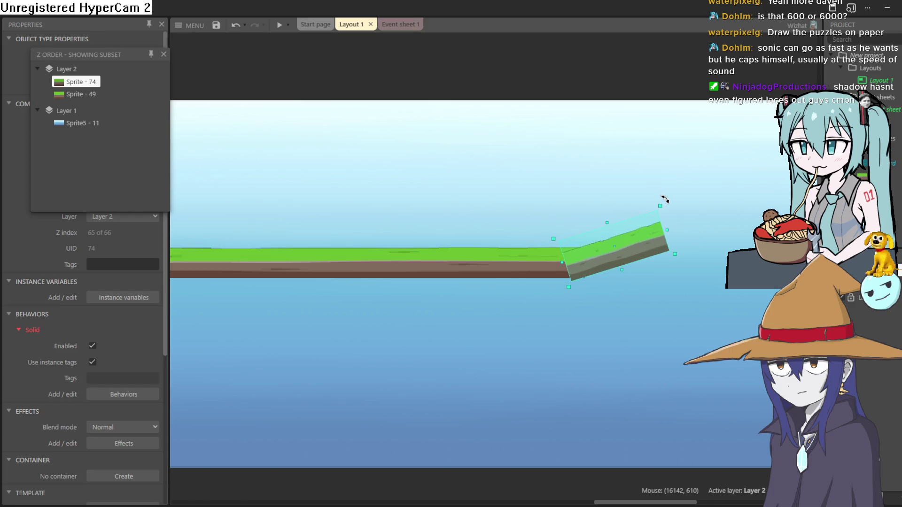
pyautogui.click(279, 24)
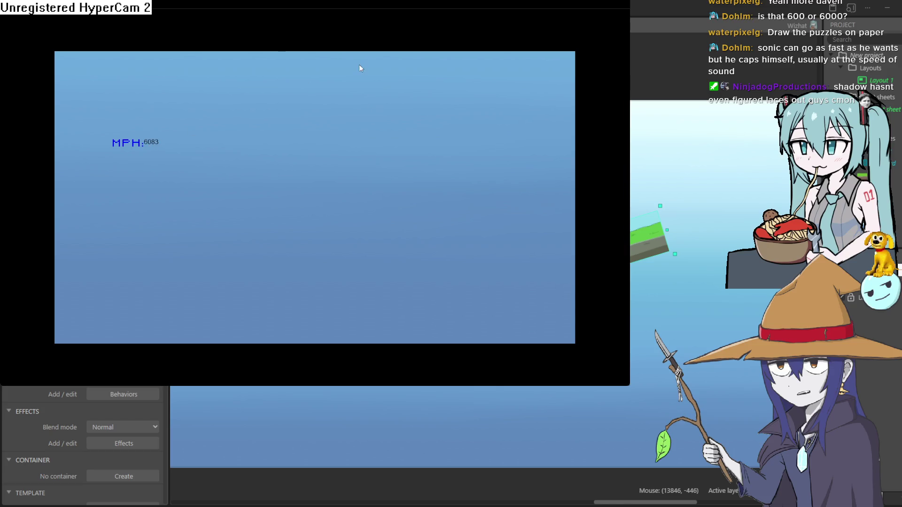
pyautogui.click(760, 18)
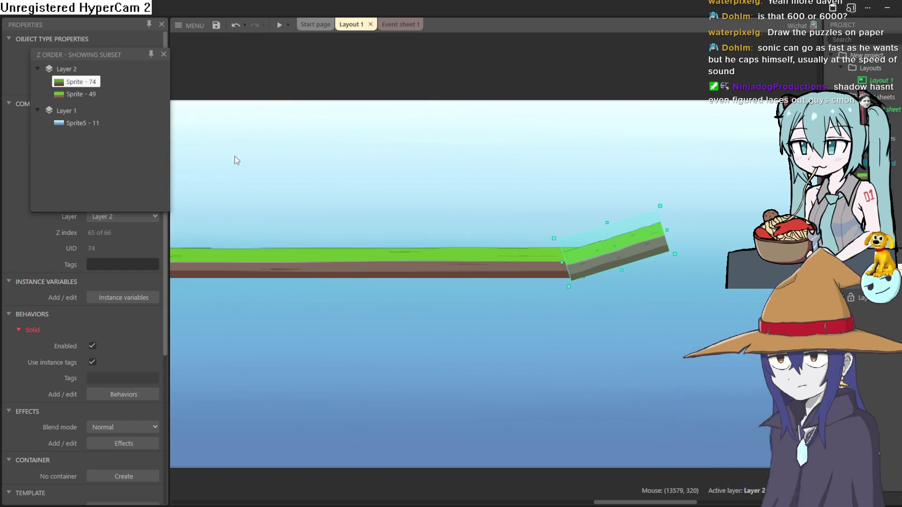
pyautogui.hscroll(-10, 608, 117)
pyautogui.scroll(3, 523, 189)
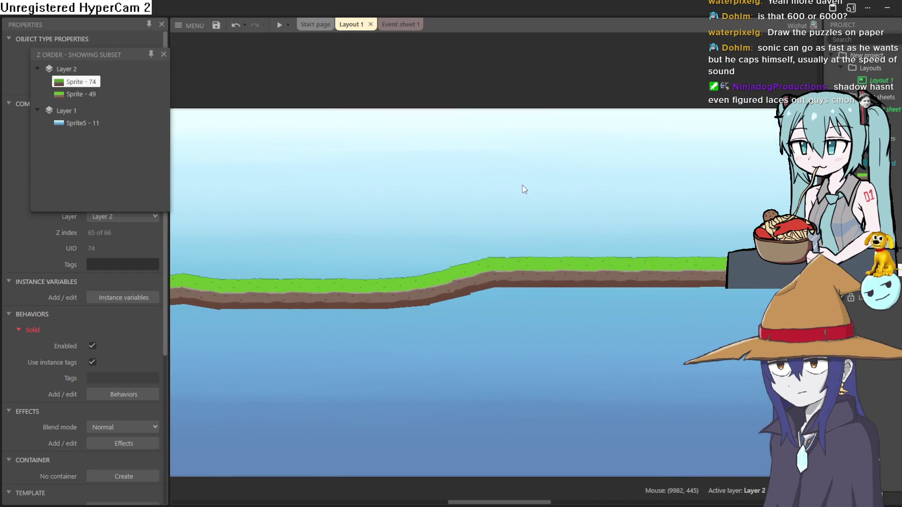
pyautogui.hscroll(-5, 503, 191)
pyautogui.scroll(-2, 587, 179)
pyautogui.hscroll(-3, 624, 165)
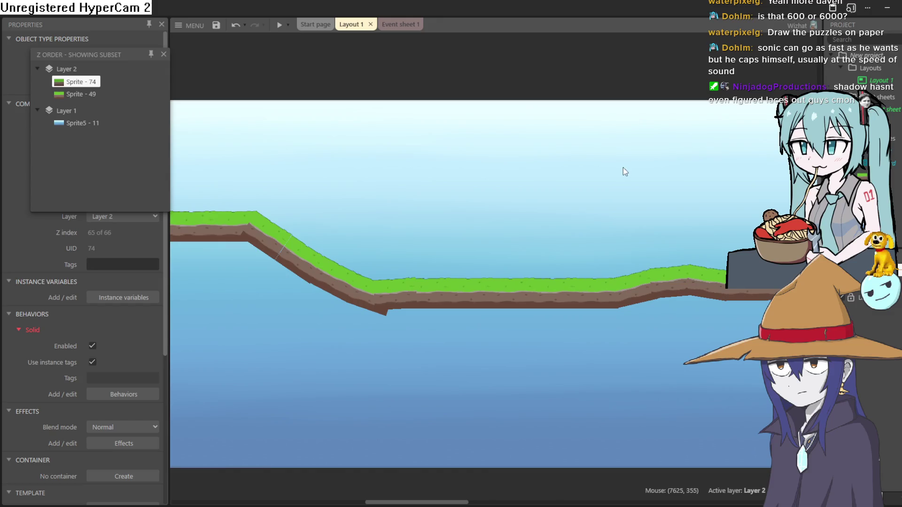
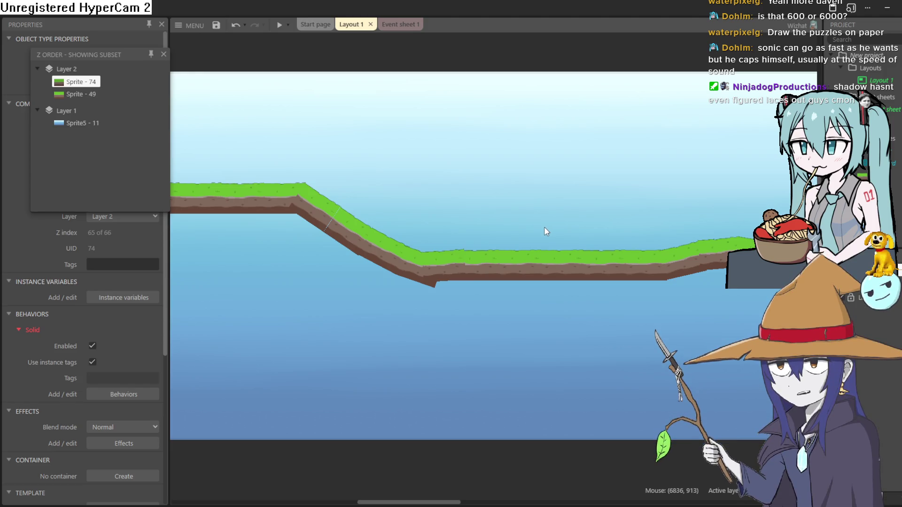
# Pan and zoom across Layout 1 to survey the level terrain
pyautogui.hscroll(-5, 463, 205)
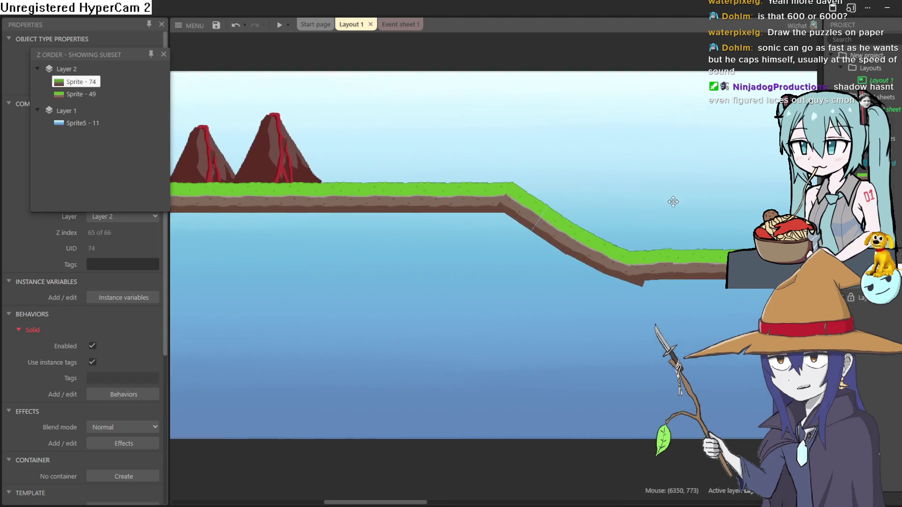
pyautogui.hscroll(-8, 523, 224)
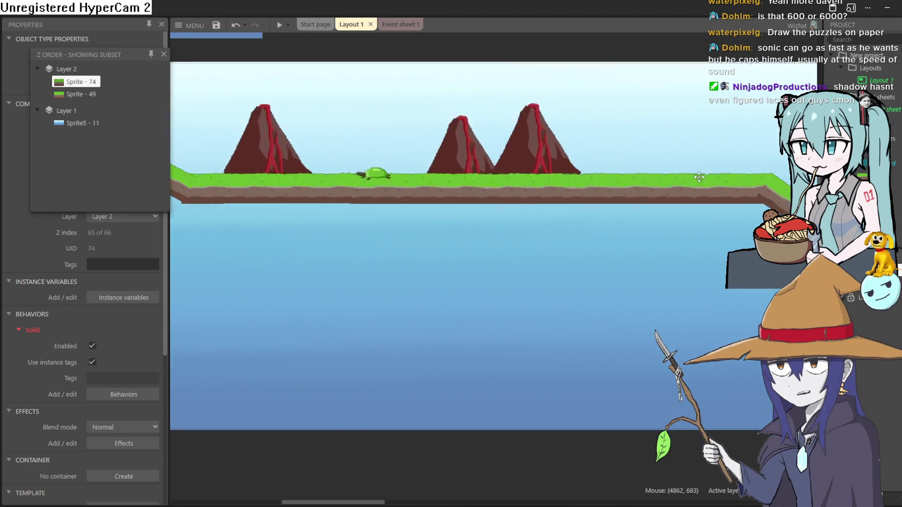
pyautogui.moveTo(561, 217); pyautogui.dragTo(577, 255)
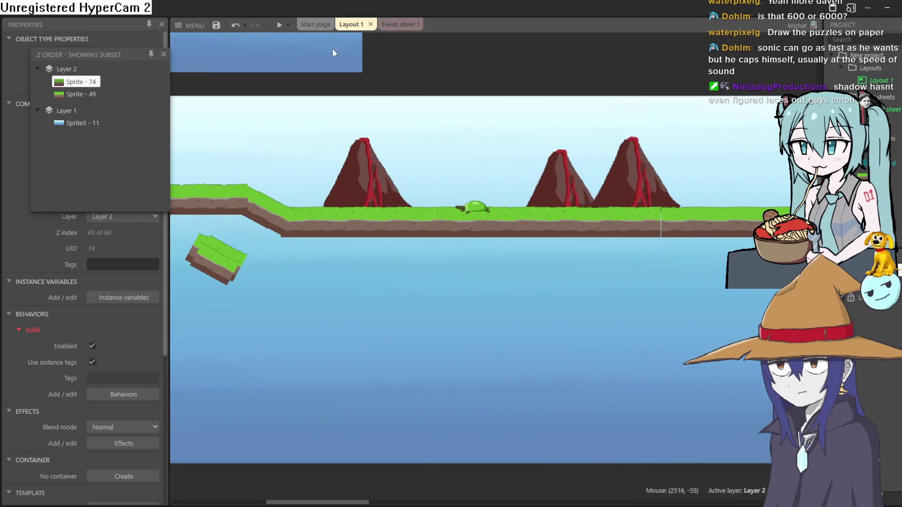
pyautogui.moveTo(270, 142); pyautogui.dragTo(620, 136)
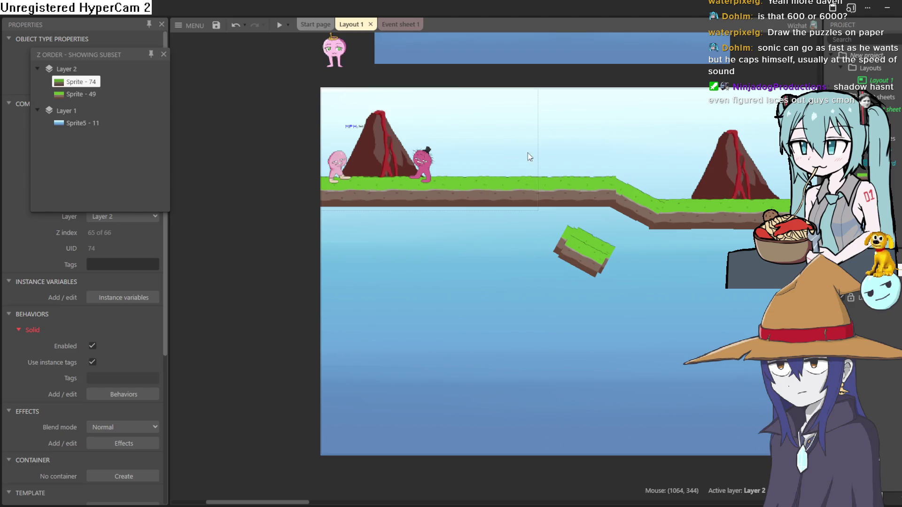
pyautogui.scroll(8, 510, 151)
# Select the turtle enemy, Sprite7, and switch to Event sheet 1
pyautogui.moveTo(538, 181); pyautogui.dragTo(524, 217)
pyautogui.click(496, 174)
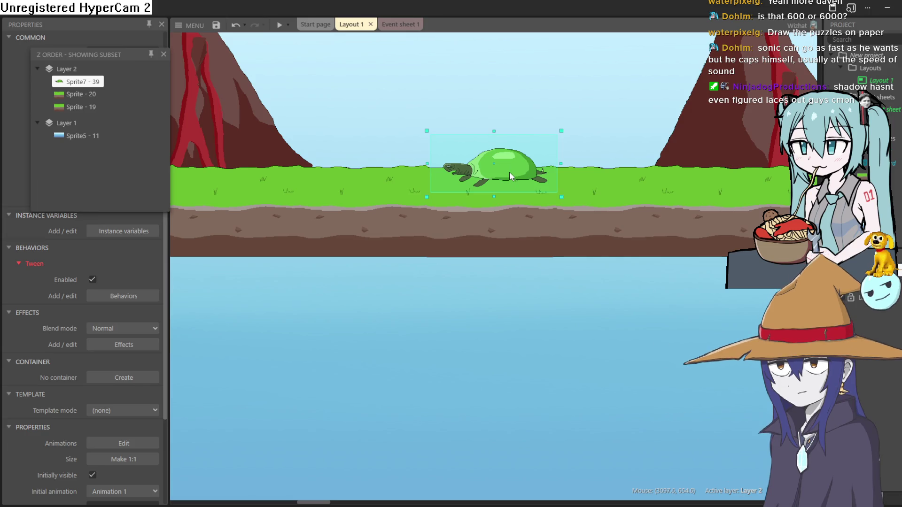
pyautogui.moveTo(574, 234); pyautogui.dragTo(522, 280)
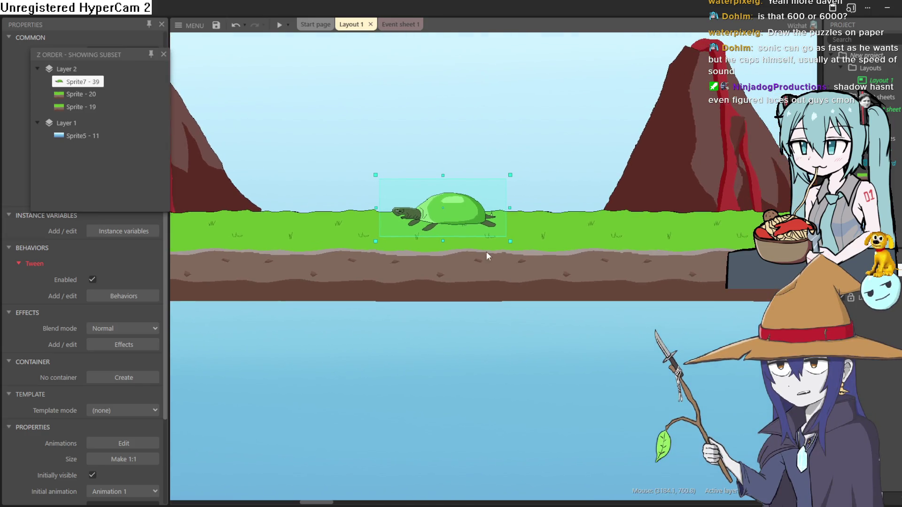
pyautogui.click(402, 24)
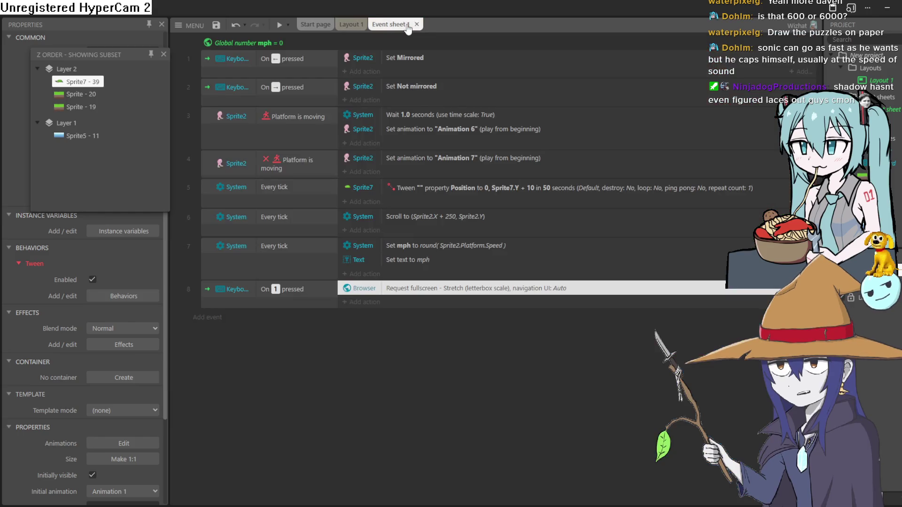
# Add event 9: Sprite2 'On collision with another object' with Sprite7 as the object
pyautogui.click(210, 319)
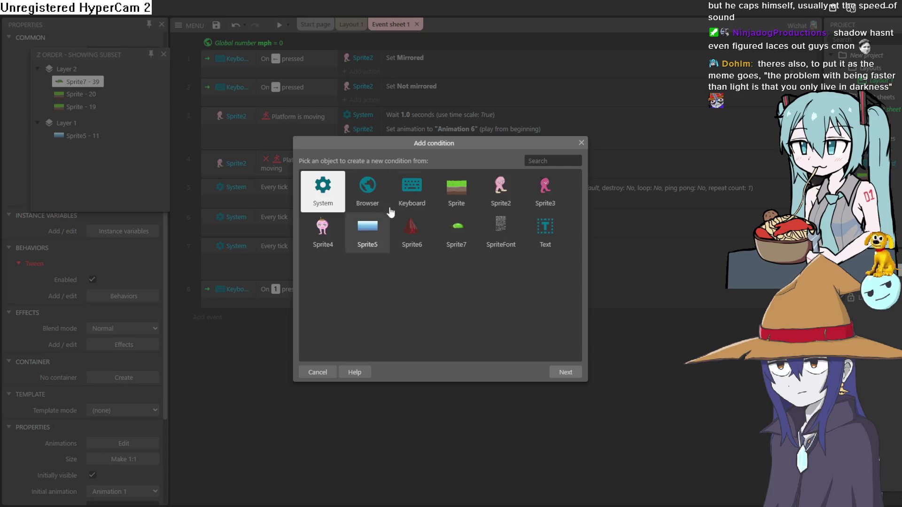
pyautogui.doubleClick(509, 187)
pyautogui.scroll(-10, 506, 206)
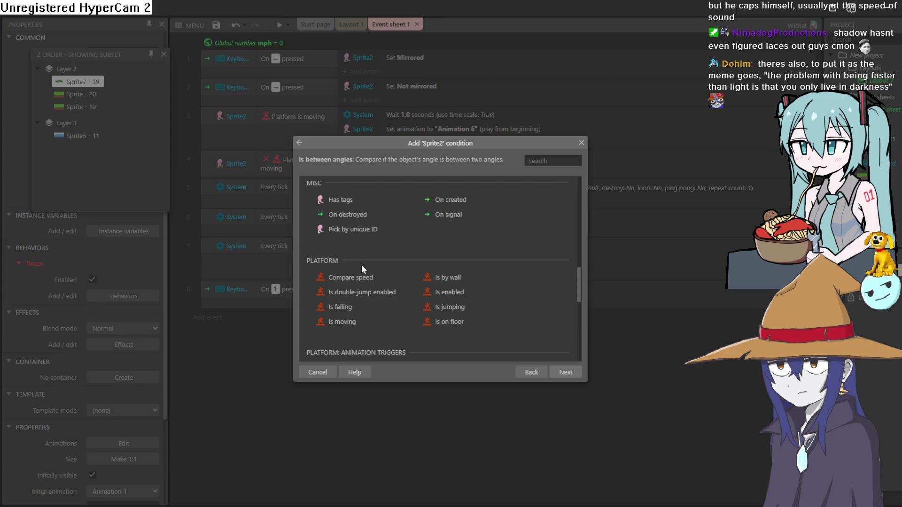
pyautogui.scroll(-5, 466, 216)
pyautogui.scroll(10, 493, 288)
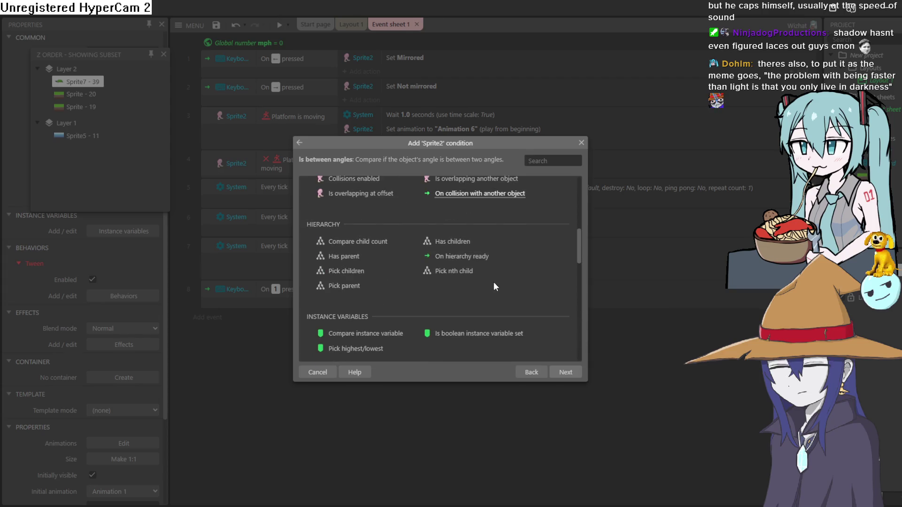
pyautogui.scroll(4, 493, 282)
pyautogui.scroll(-1, 493, 284)
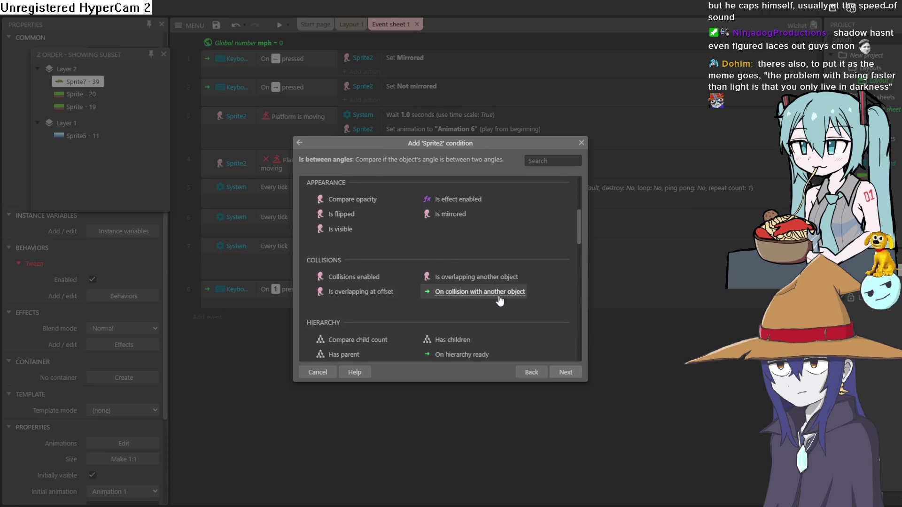
pyautogui.doubleClick(499, 297)
pyautogui.click(526, 362)
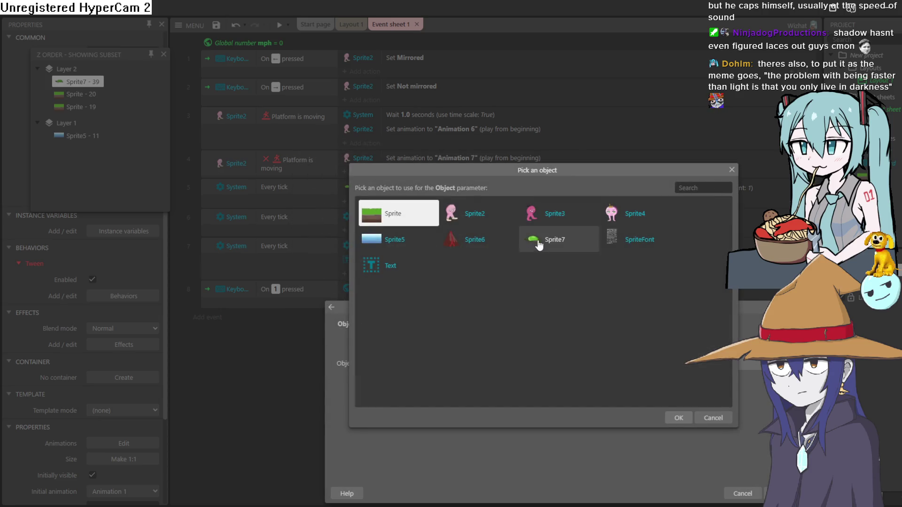
pyautogui.doubleClick(538, 244)
pyautogui.press('Return')
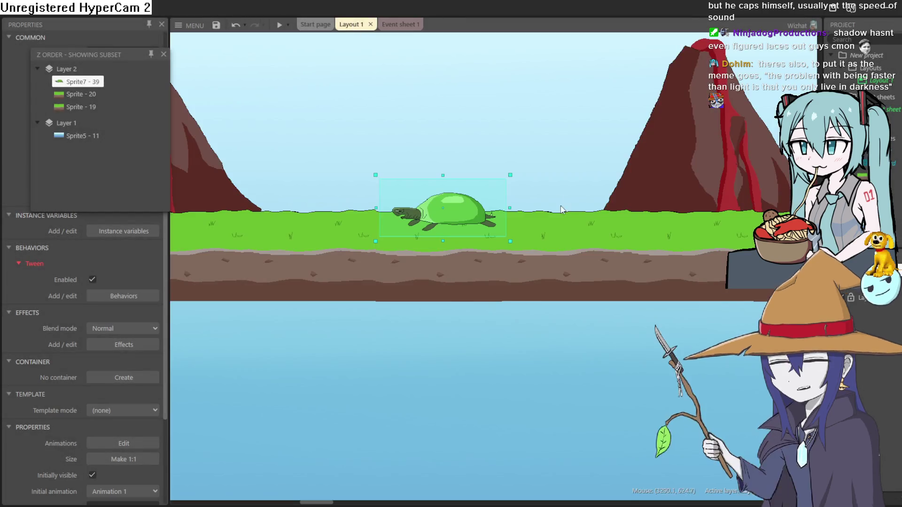
pyautogui.click(350, 24)
pyautogui.click(399, 24)
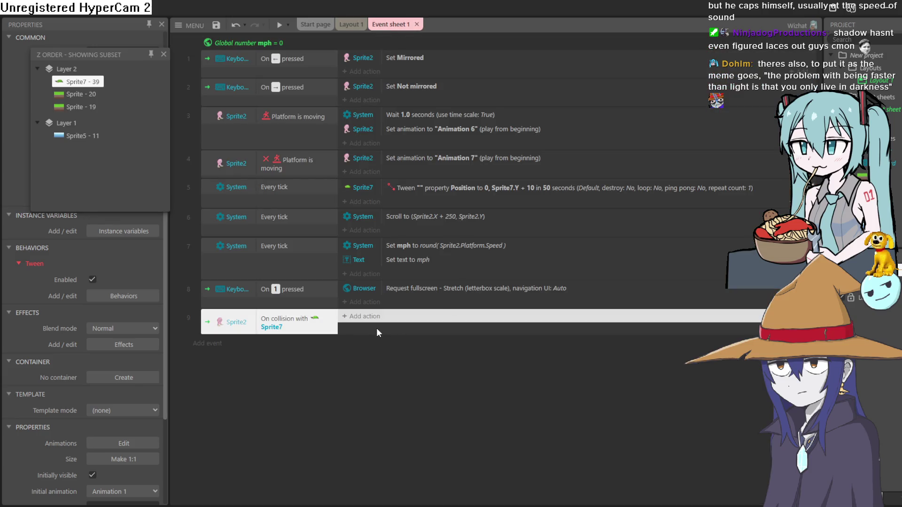
pyautogui.click(376, 328)
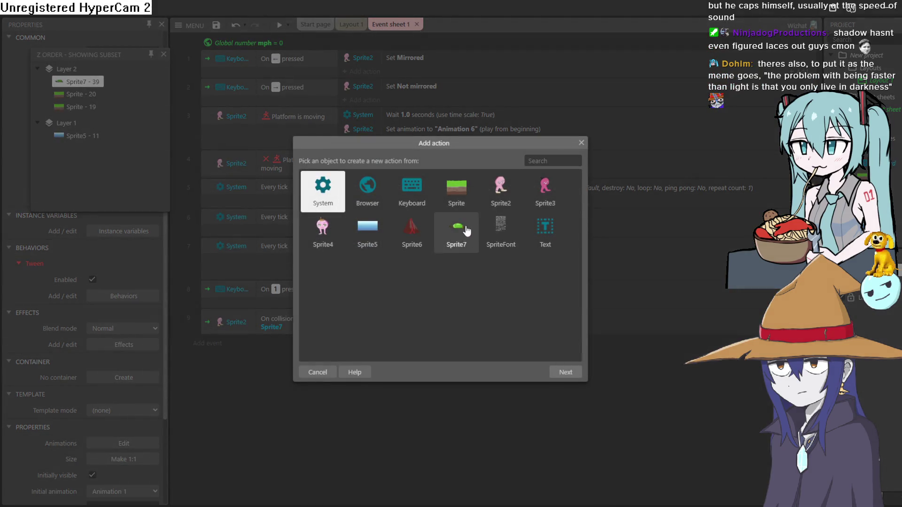
pyautogui.doubleClick(470, 231)
pyautogui.scroll(-5, 476, 263)
pyautogui.scroll(-15, 476, 278)
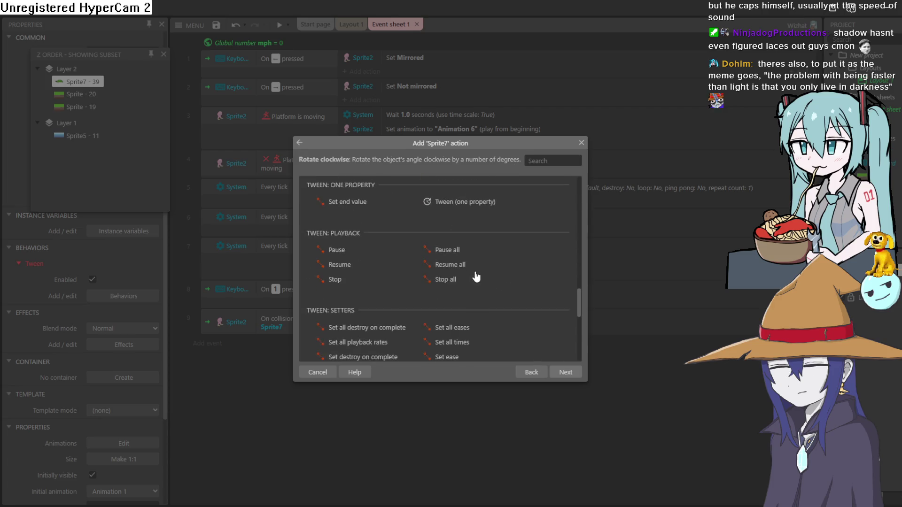
pyautogui.scroll(-2, 476, 277)
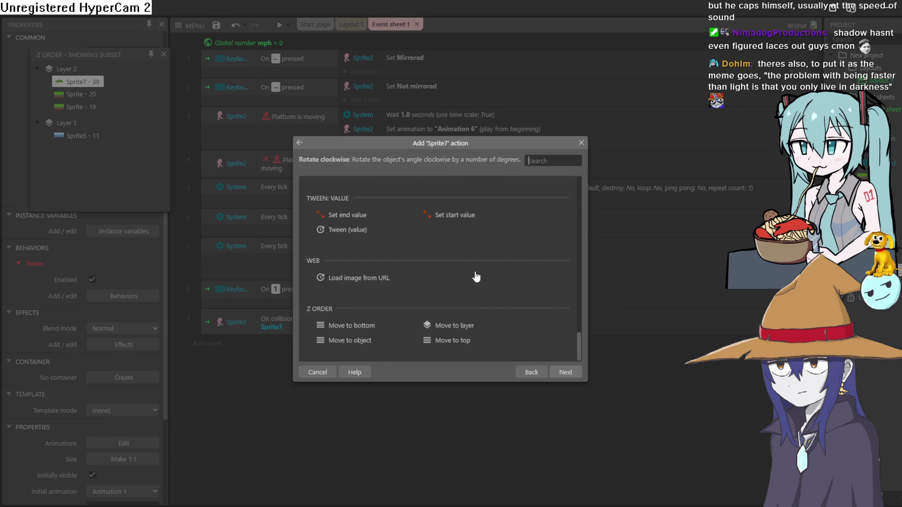
pyautogui.scroll(2, 465, 296)
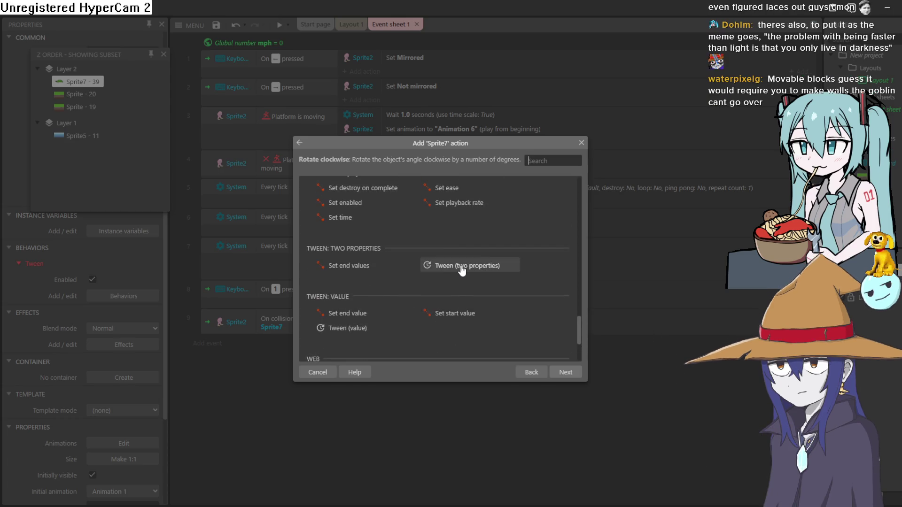
pyautogui.scroll(3, 462, 269)
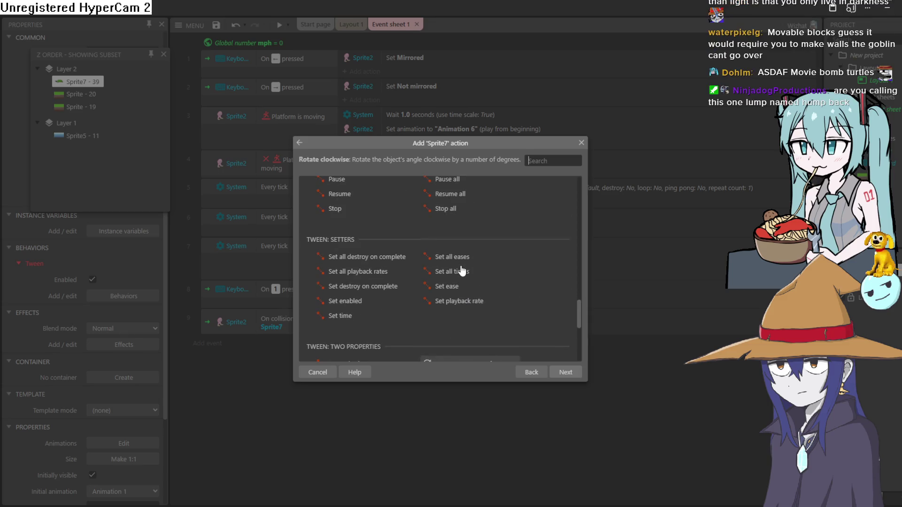
pyautogui.scroll(6, 465, 224)
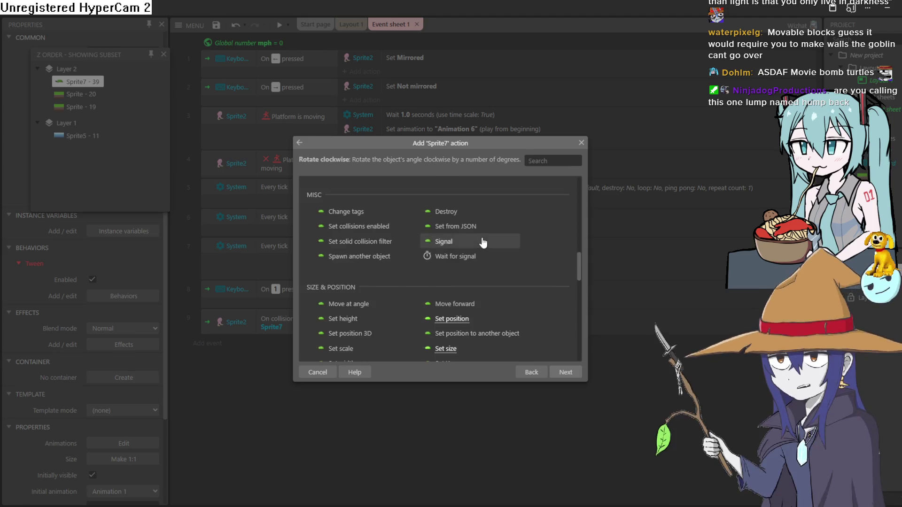
pyautogui.scroll(-3, 488, 254)
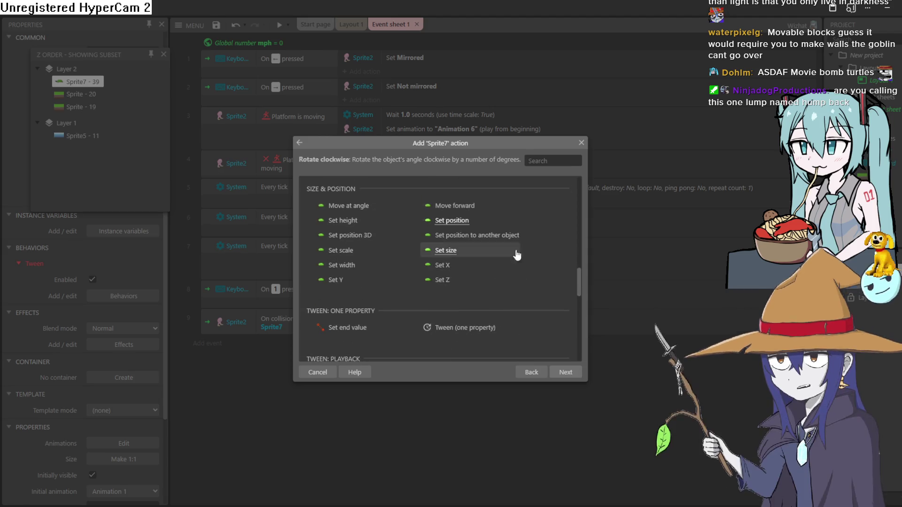
pyautogui.scroll(-6, 507, 277)
pyautogui.scroll(-3, 517, 240)
pyautogui.scroll(-3, 518, 239)
pyautogui.scroll(3, 518, 240)
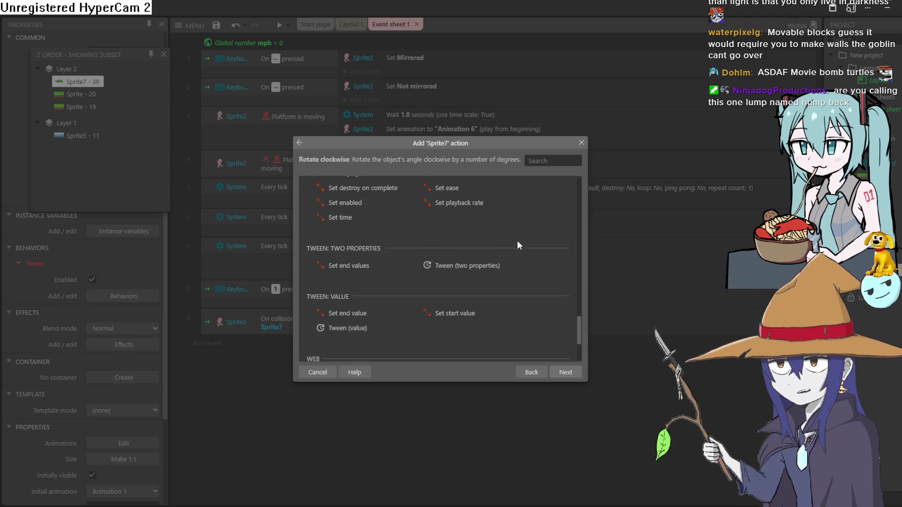
pyautogui.click(581, 143)
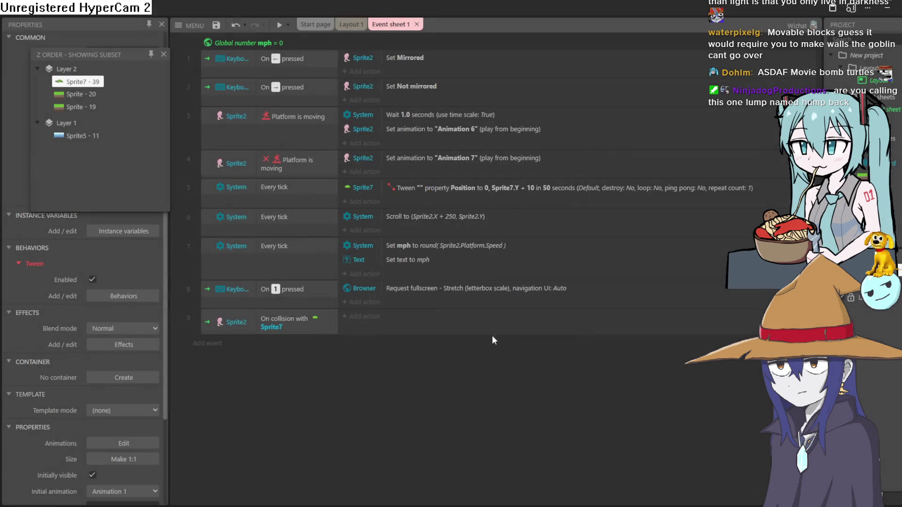
# On Layout 1, insert a new Sprite object, Sprite8, opening its Animations Editor
pyautogui.click(352, 24)
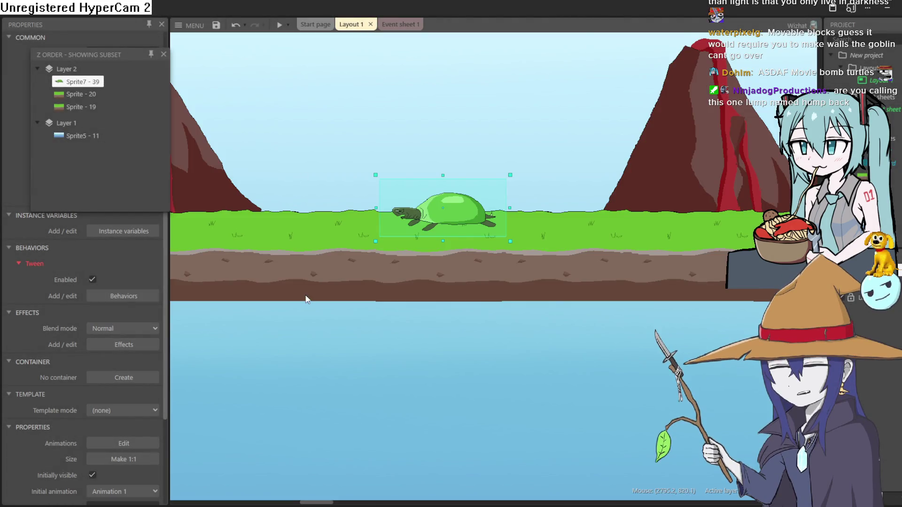
pyautogui.scroll(3, 721, 277)
pyautogui.scroll(-4, 448, 252)
pyautogui.doubleClick(593, 104)
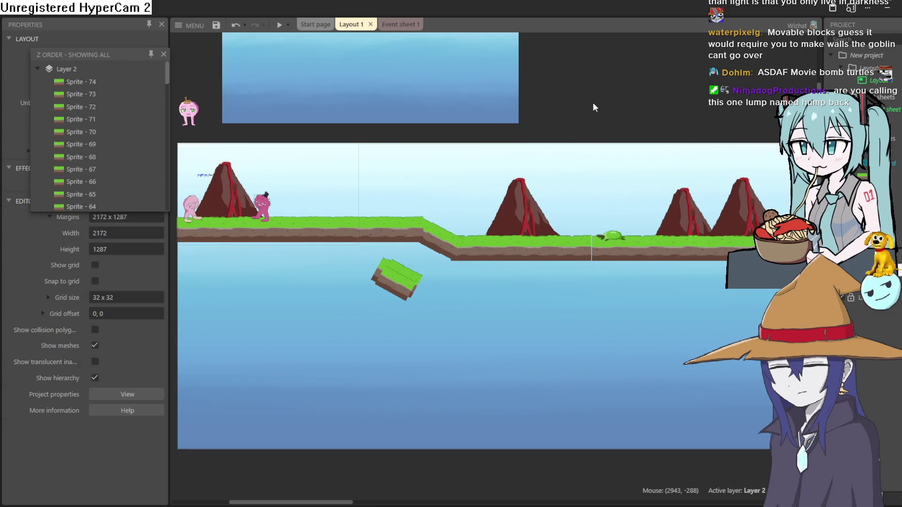
pyautogui.click(555, 375)
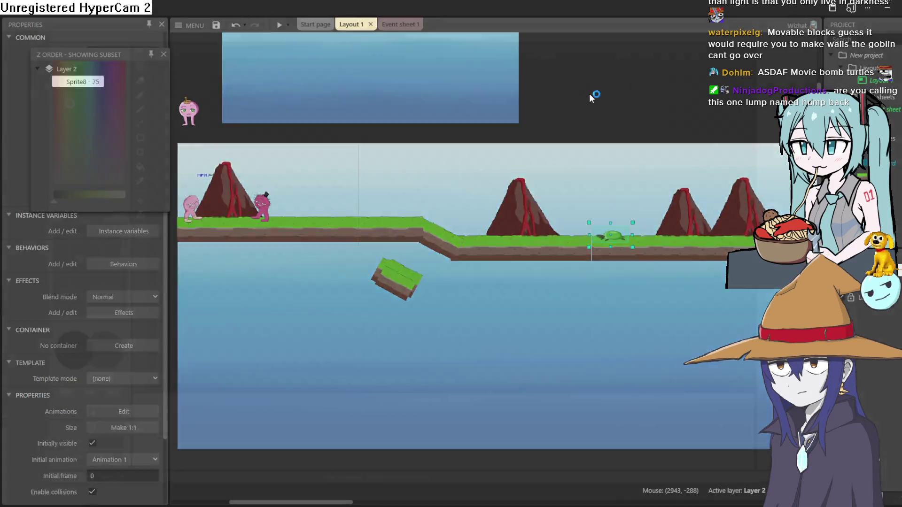
pyautogui.click(594, 95)
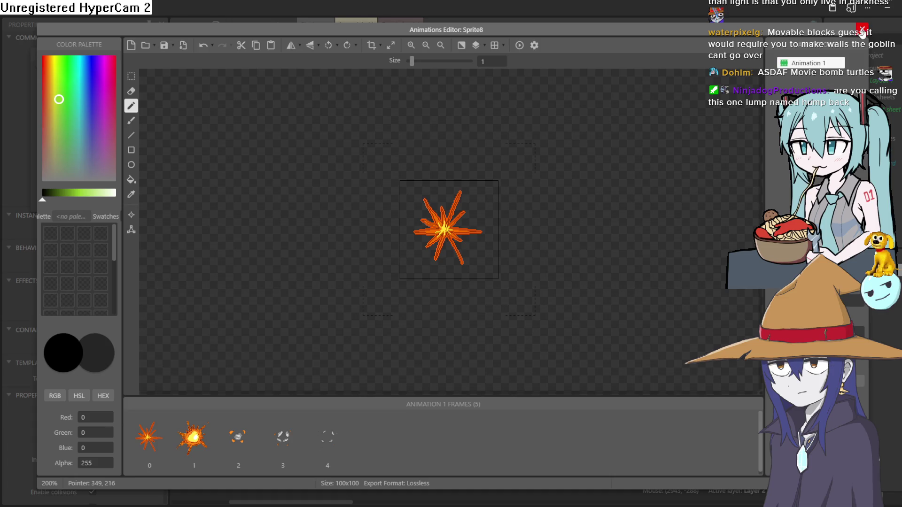
# Add a new blank frame at the end of Sprite8's explosion animation
pyautogui.click(318, 437)
pyautogui.rightClick(316, 436)
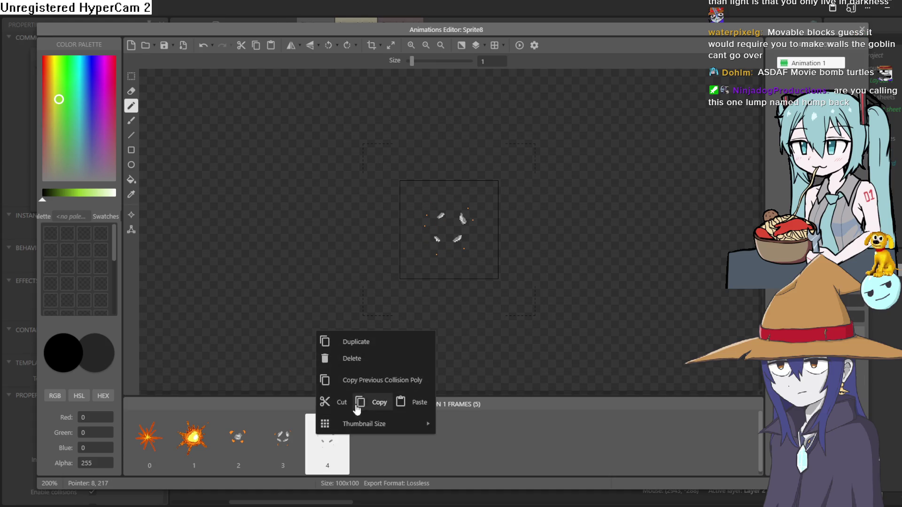
pyautogui.click(356, 475)
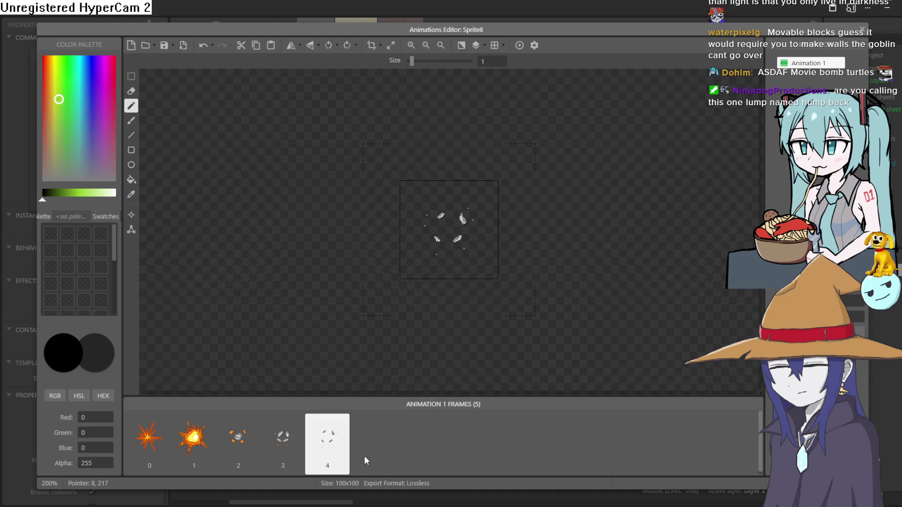
pyautogui.rightClick(365, 462)
pyautogui.click(437, 349)
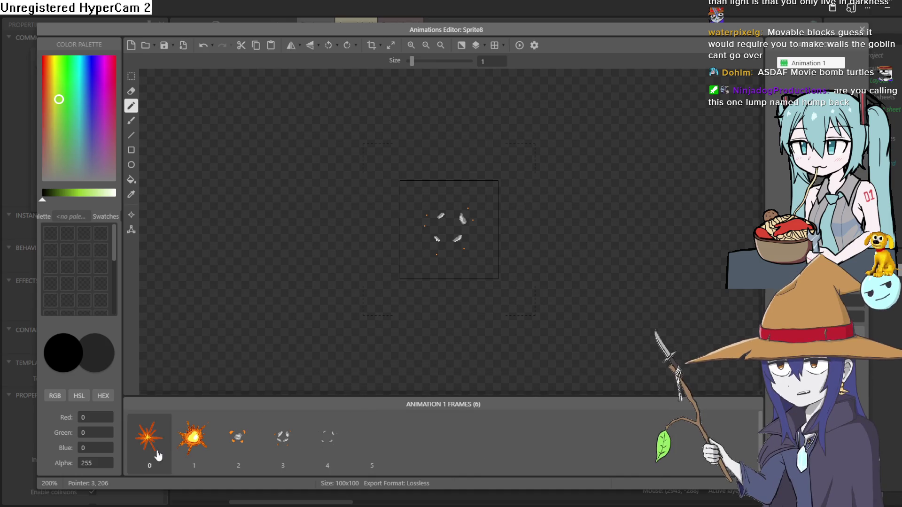
# Step through frames 3 to 5, preview the explosion, and close the Animations Editor
pyautogui.click(276, 446)
pyautogui.click(328, 447)
pyautogui.click(358, 445)
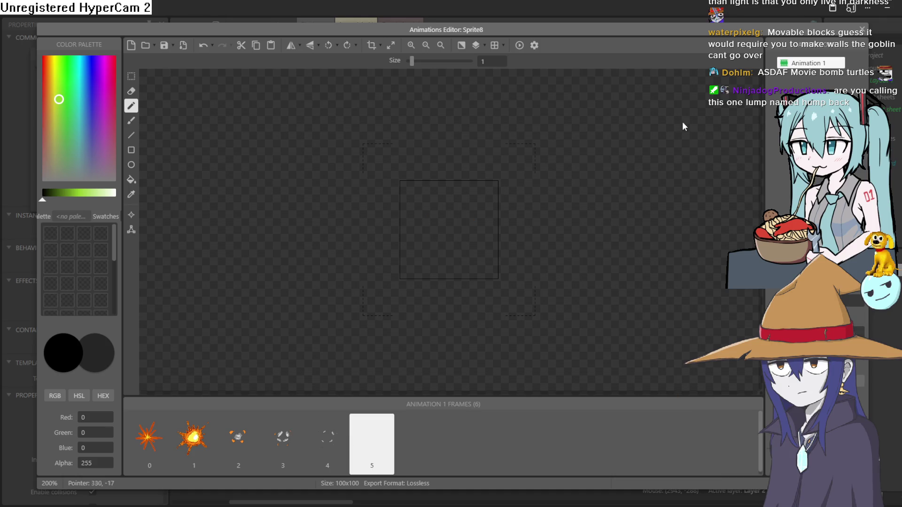
pyautogui.click(520, 46)
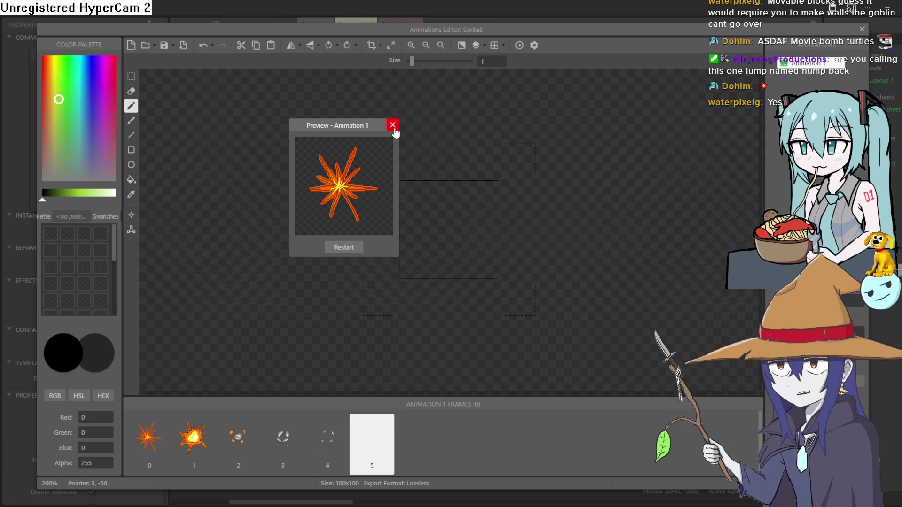
pyautogui.click(393, 127)
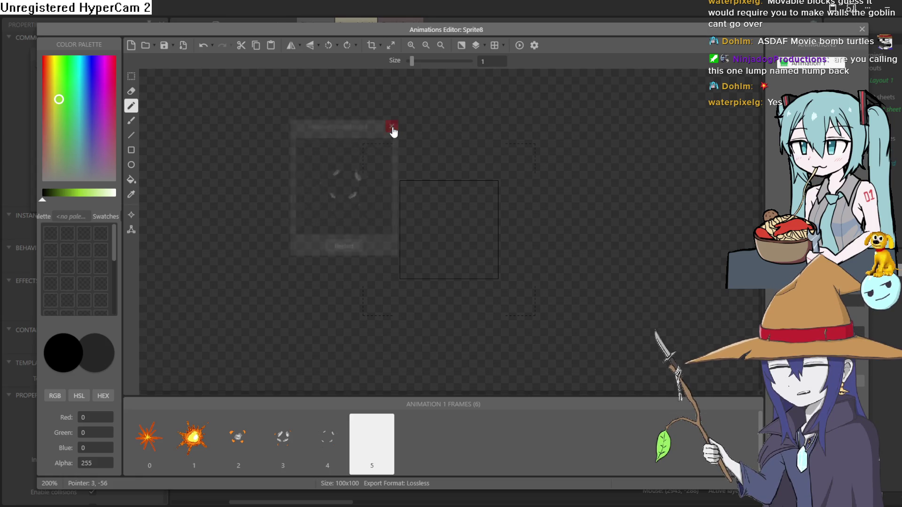
pyautogui.click(862, 29)
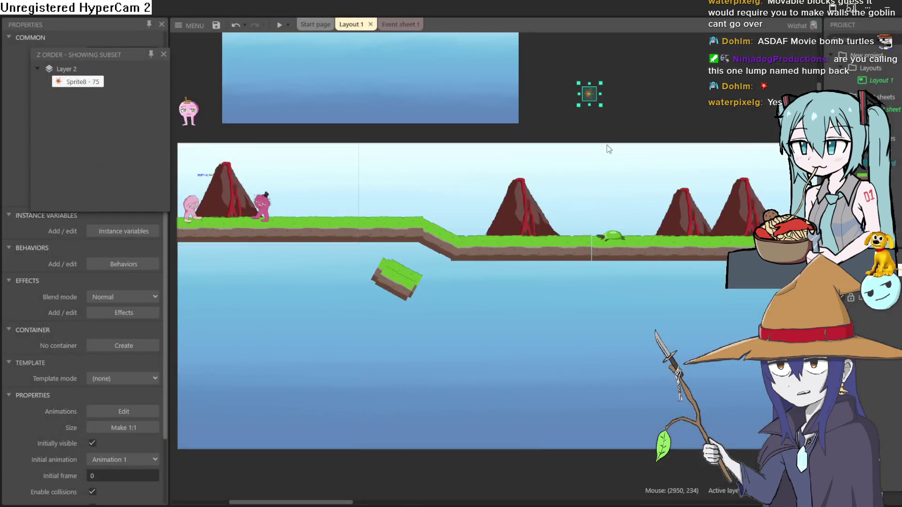
# Add a Sprite7 'Tween (two properties)' action to the collision event
pyautogui.click(392, 25)
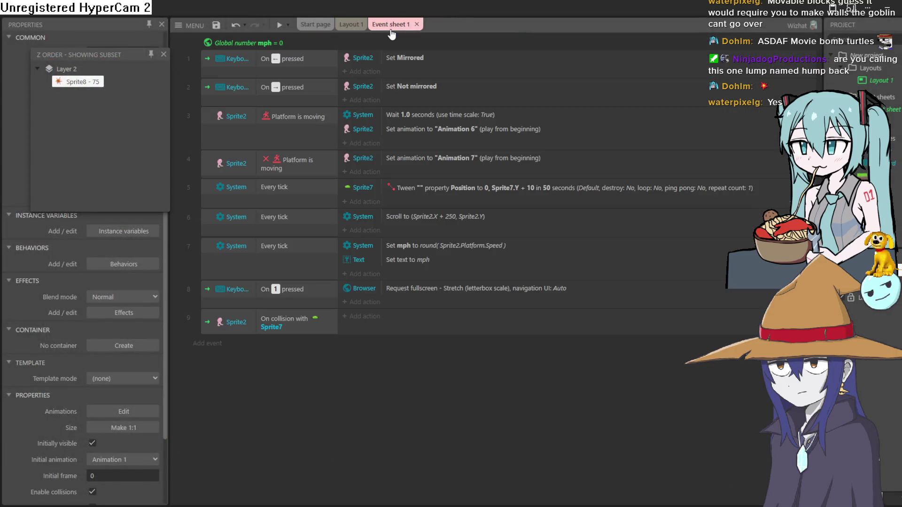
pyautogui.click(373, 320)
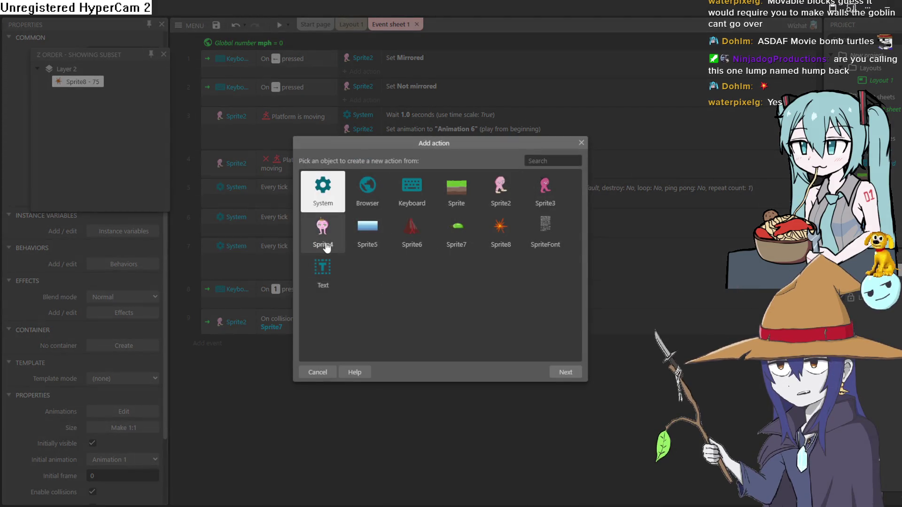
pyautogui.doubleClick(458, 235)
pyautogui.scroll(-15, 447, 226)
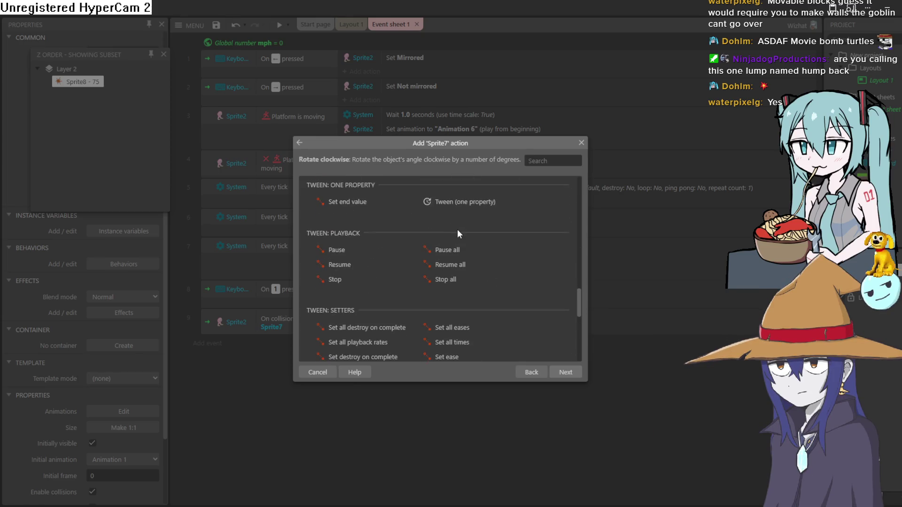
pyautogui.doubleClick(474, 207)
pyautogui.click(331, 307)
pyautogui.scroll(-7, 453, 279)
pyautogui.scroll(3, 474, 273)
pyautogui.scroll(-5, 481, 253)
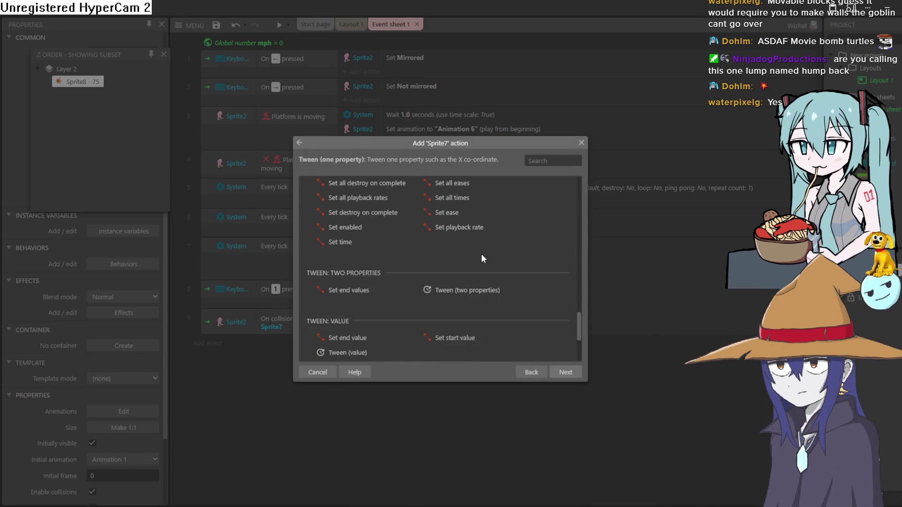
pyautogui.doubleClick(484, 191)
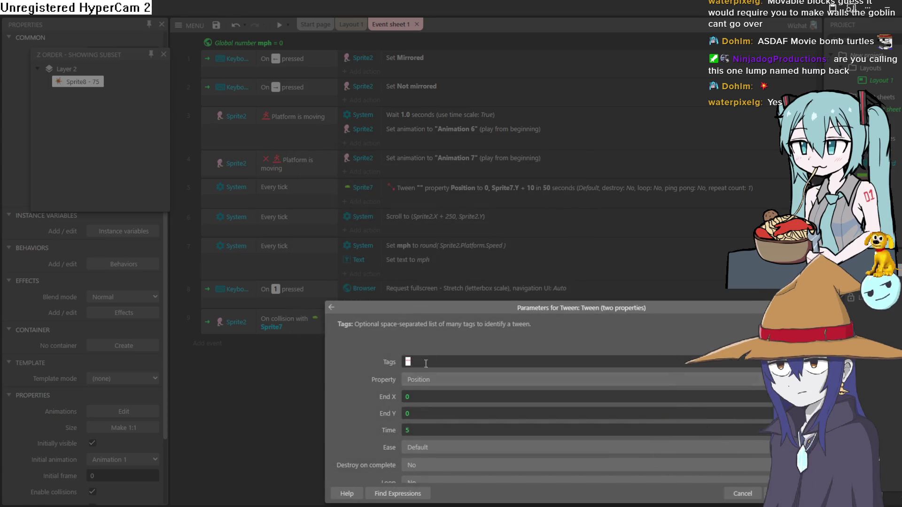
pyautogui.moveTo(453, 305); pyautogui.dragTo(431, 211)
# Set the Position tween's End X and End Y to random(-1000,1000), Time 2
pyautogui.click(400, 308)
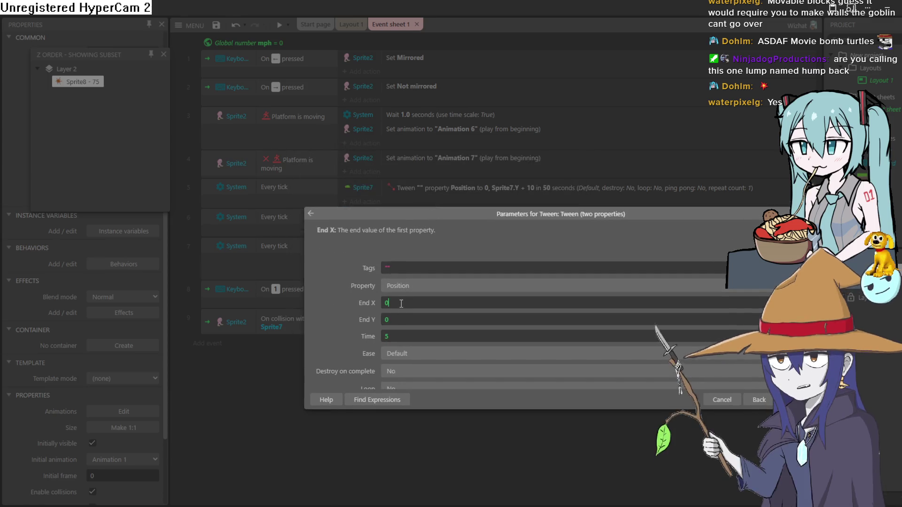
pyautogui.write('ran')
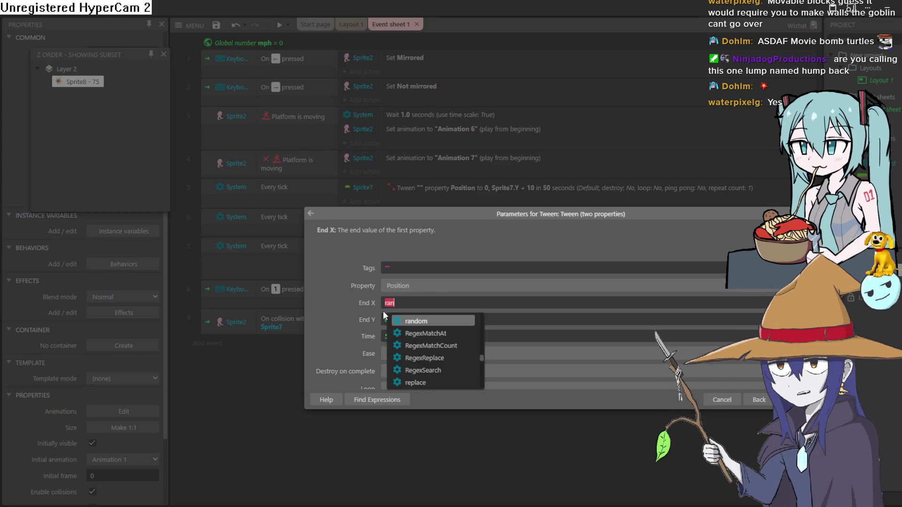
pyautogui.press('Return')
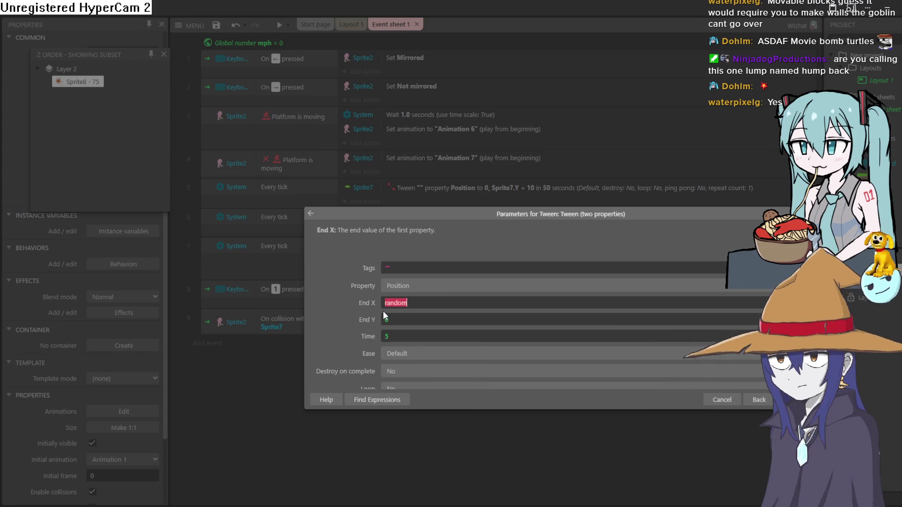
pyautogui.write('(')
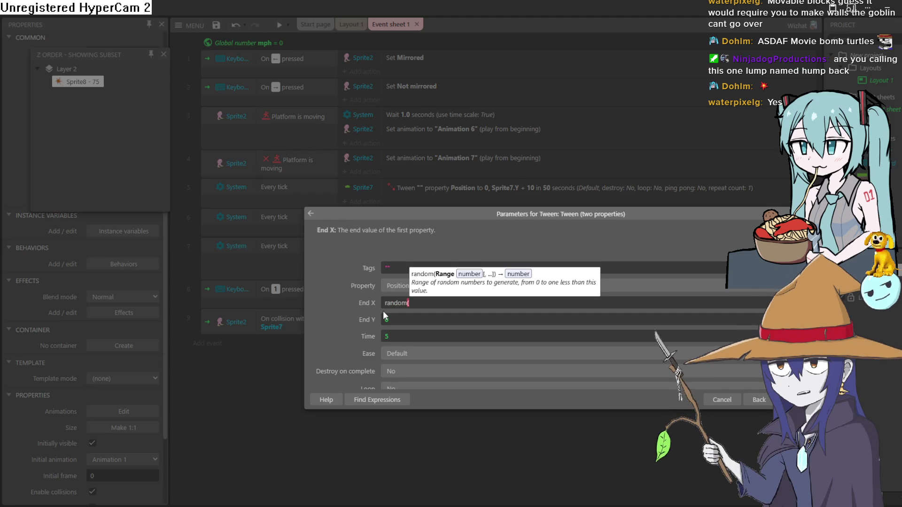
pyautogui.write('-1000')
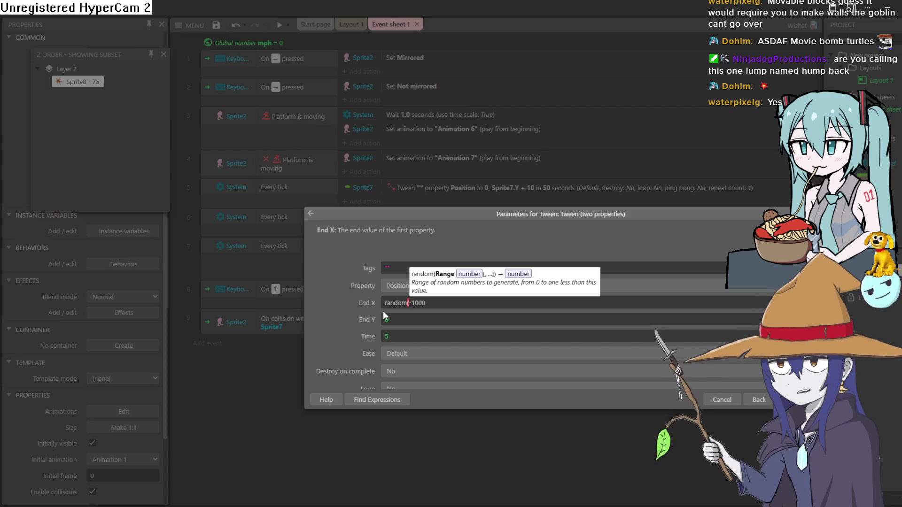
pyautogui.write(',1')
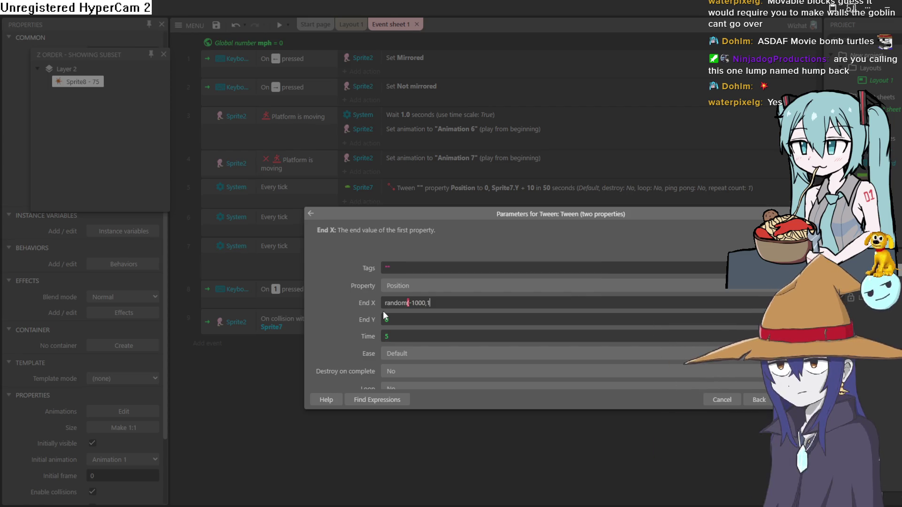
pyautogui.write('000')
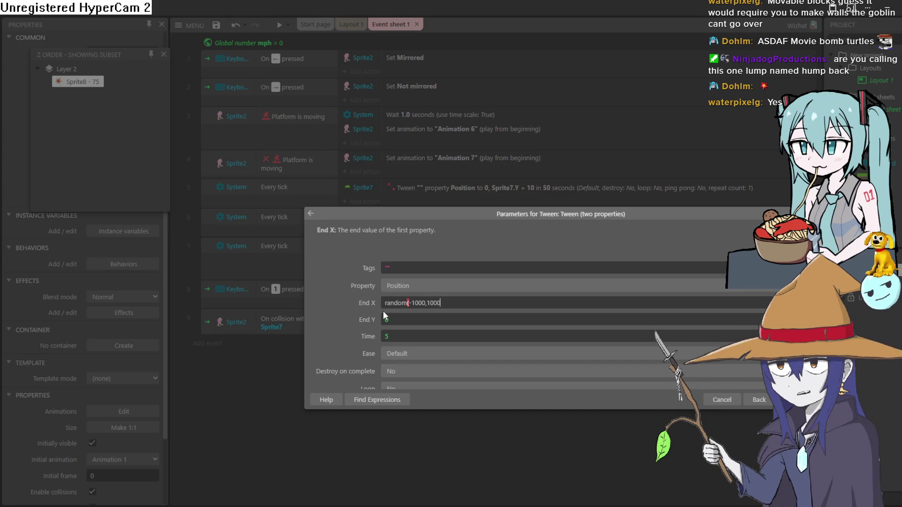
pyautogui.write(')')
pyautogui.press('Tab')
pyautogui.click(464, 298)
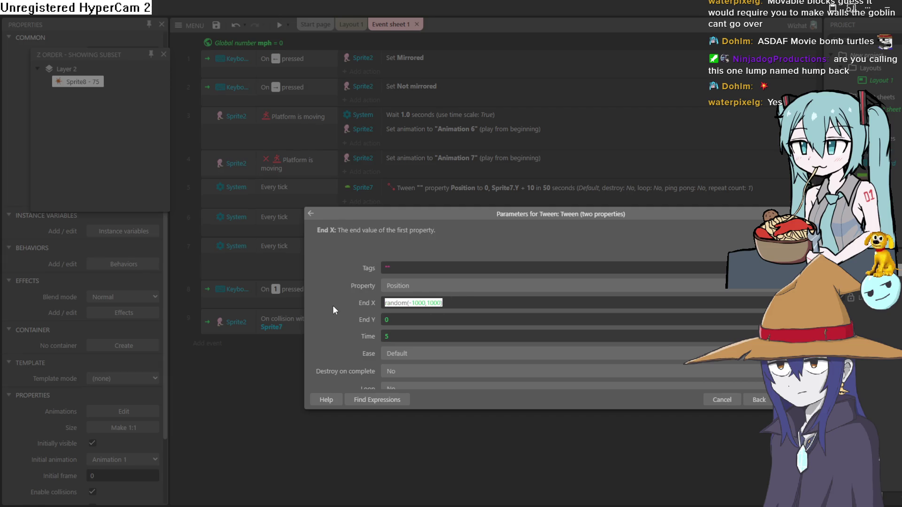
pyautogui.click(423, 322)
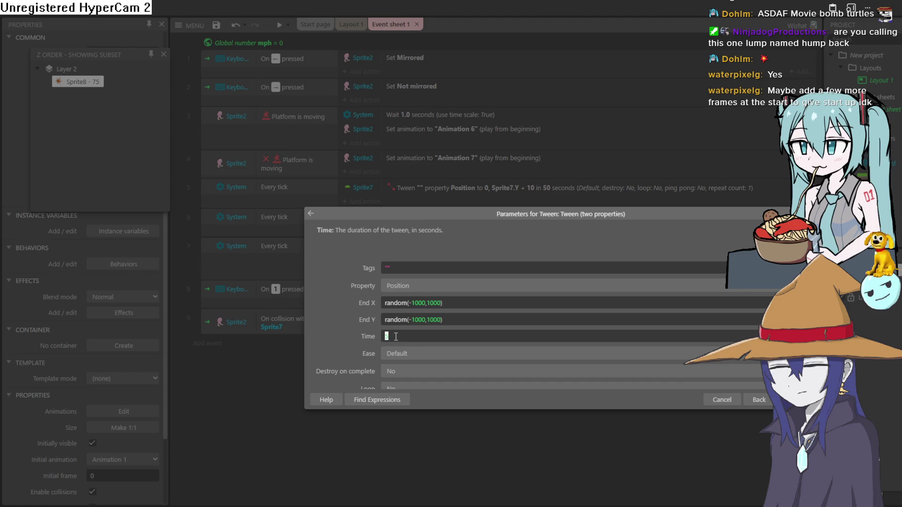
pyautogui.write('2')
pyautogui.press('Return')
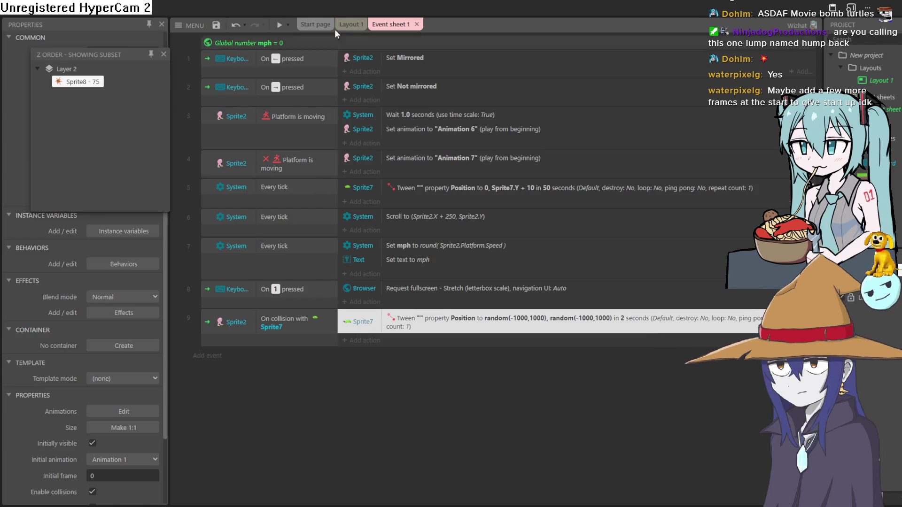
# Add a Sprite7 'Set position to another object' action targeting Sprite8, then run a preview
pyautogui.click(351, 25)
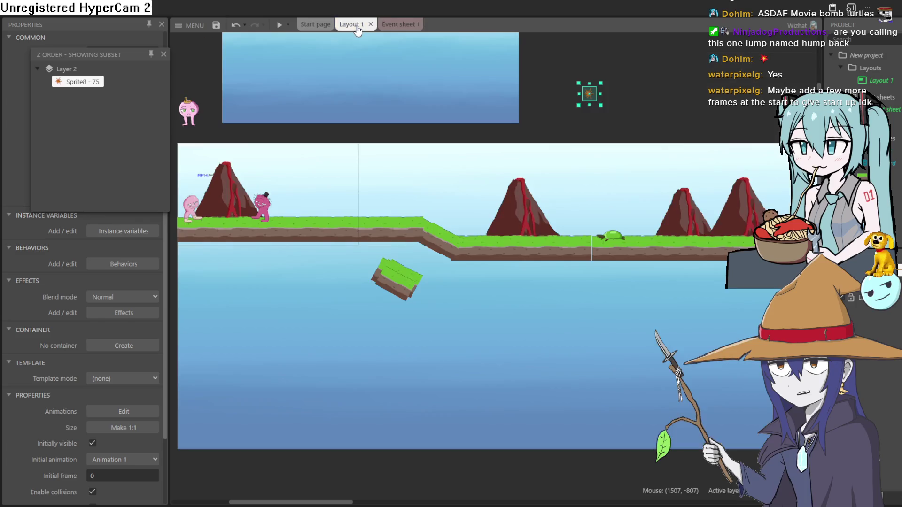
pyautogui.click(390, 25)
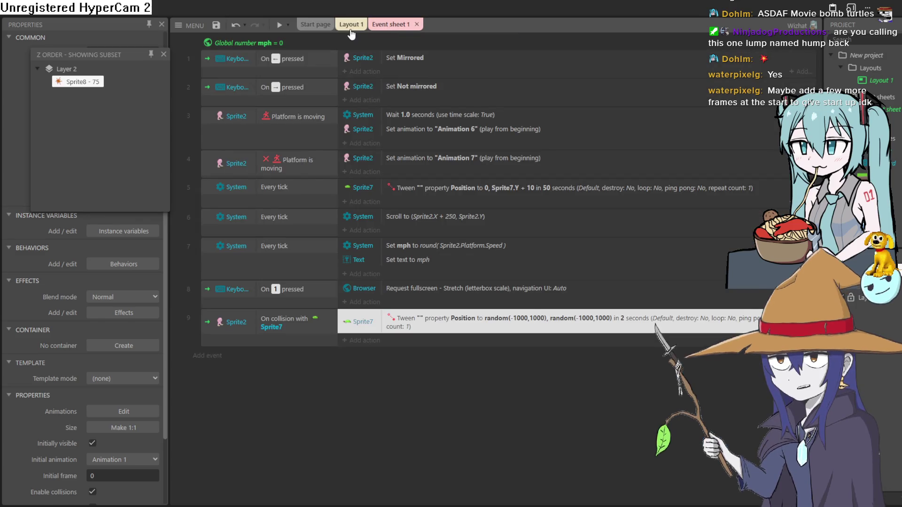
pyautogui.click(362, 340)
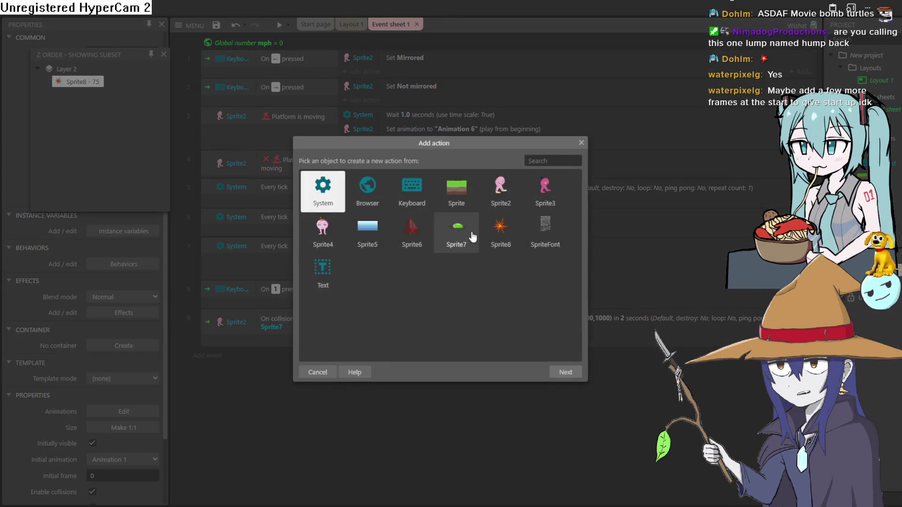
pyautogui.doubleClick(456, 234)
pyautogui.scroll(-10, 484, 303)
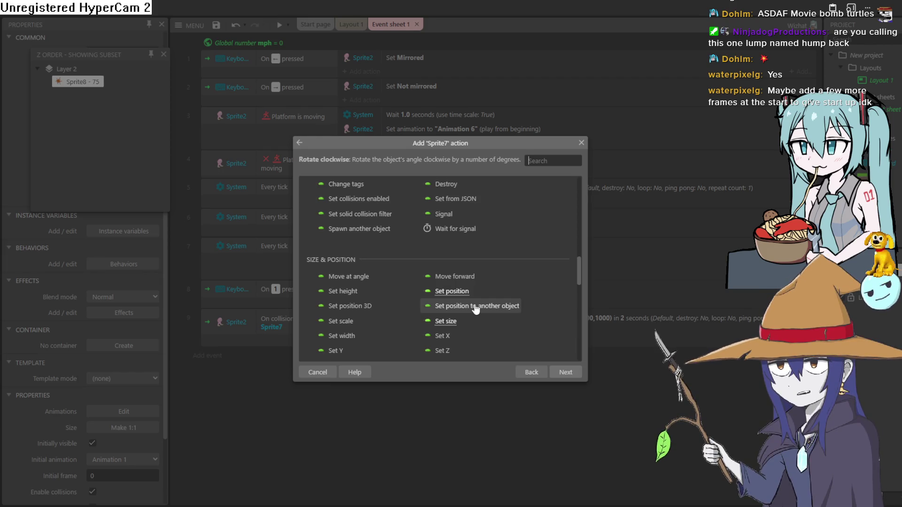
pyautogui.doubleClick(477, 310)
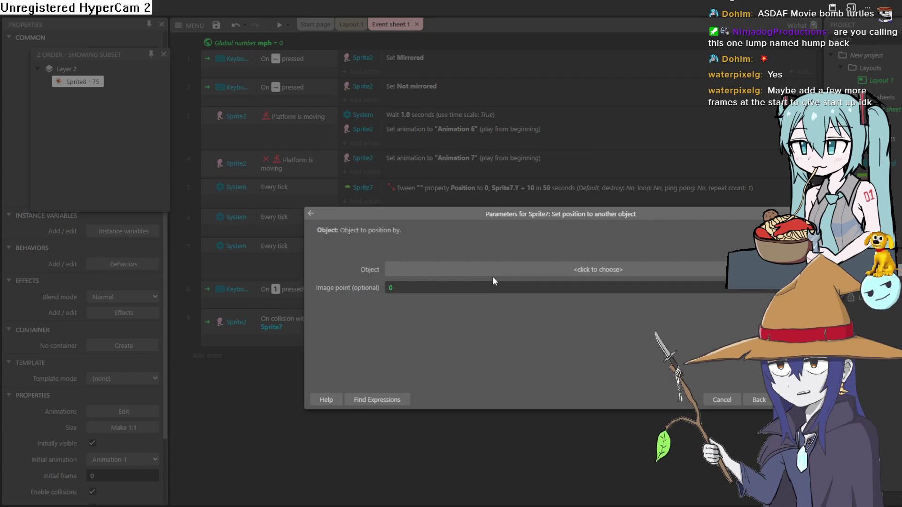
pyautogui.click(492, 277)
pyautogui.doubleClick(610, 239)
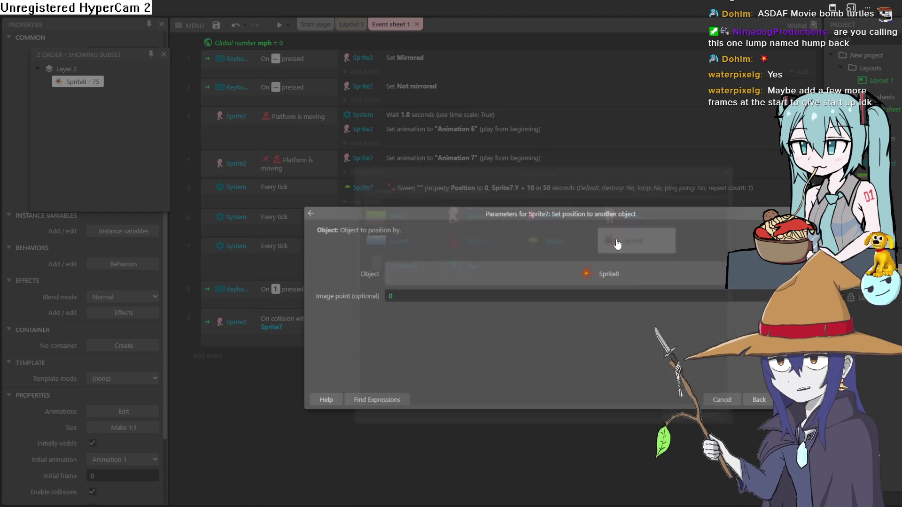
pyautogui.press('Return')
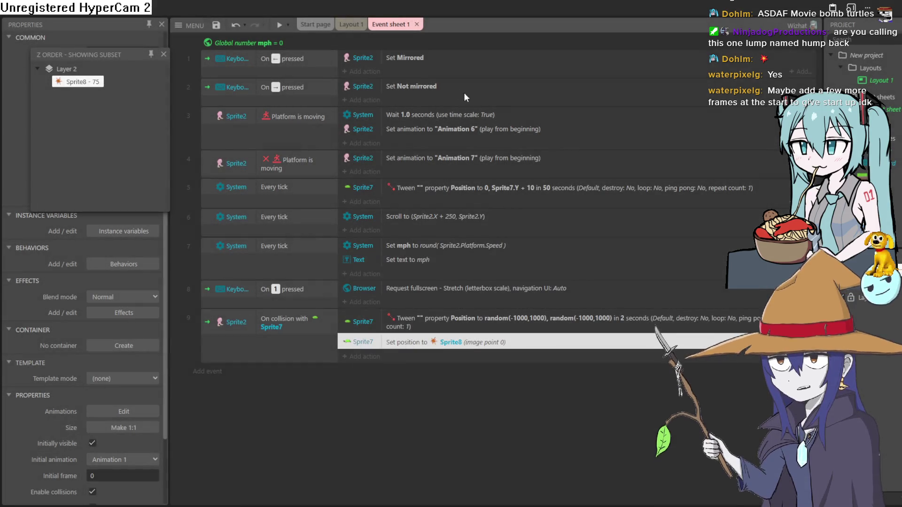
pyautogui.click(278, 23)
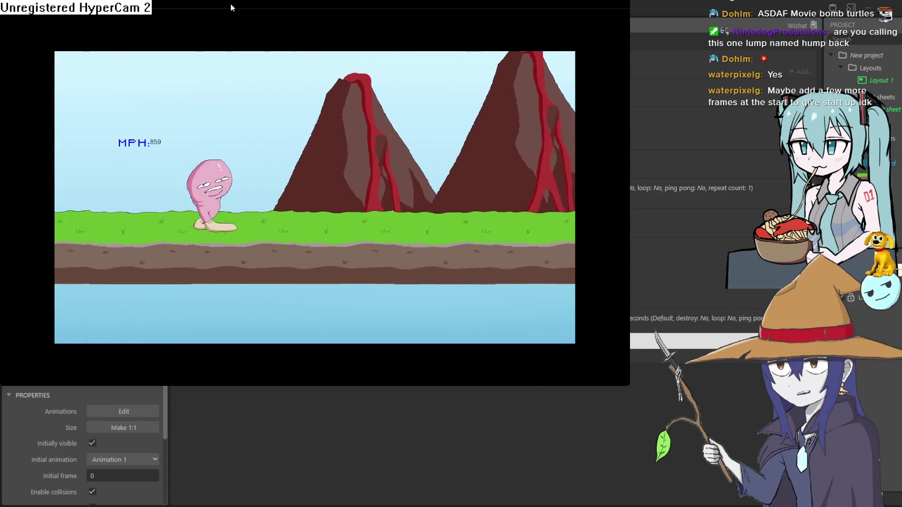
# Rerun the game moving the player right, then reopen the Sprite7 set-position-to-Sprite8 action
pyautogui.click(752, 22)
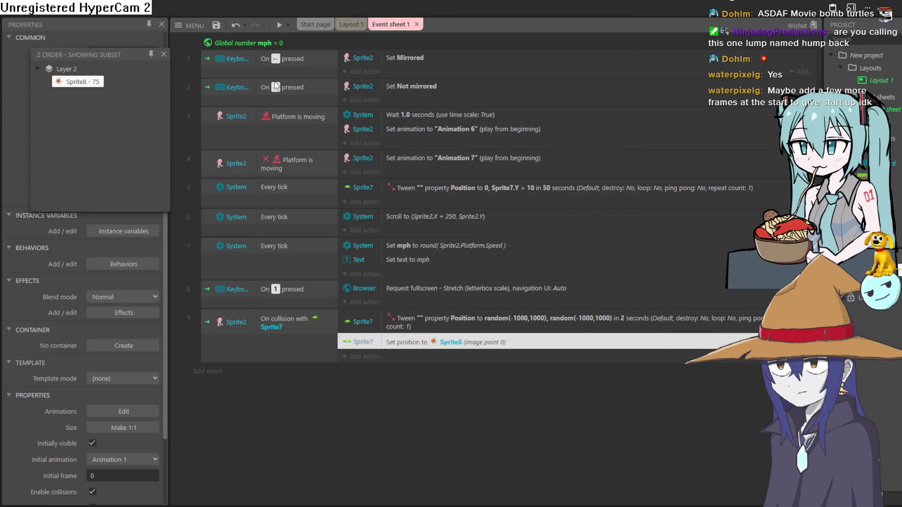
pyautogui.click(279, 34)
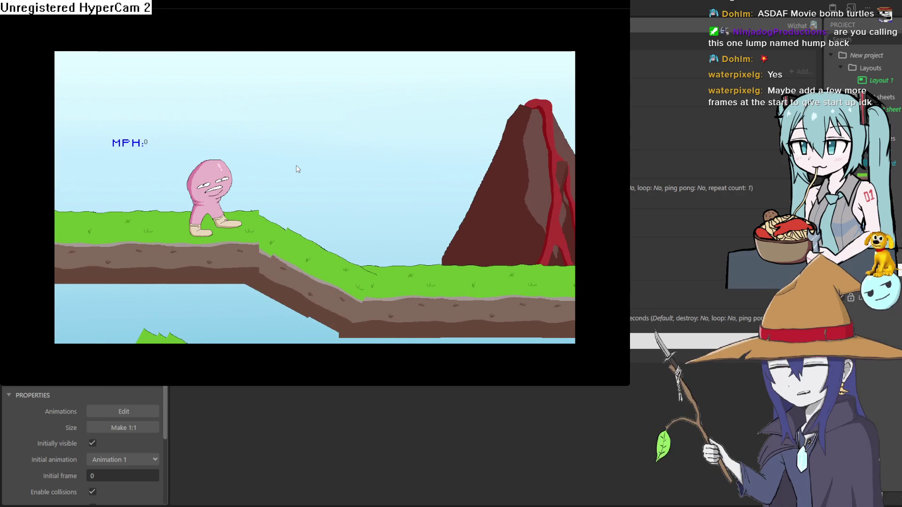
pyautogui.press('Right')
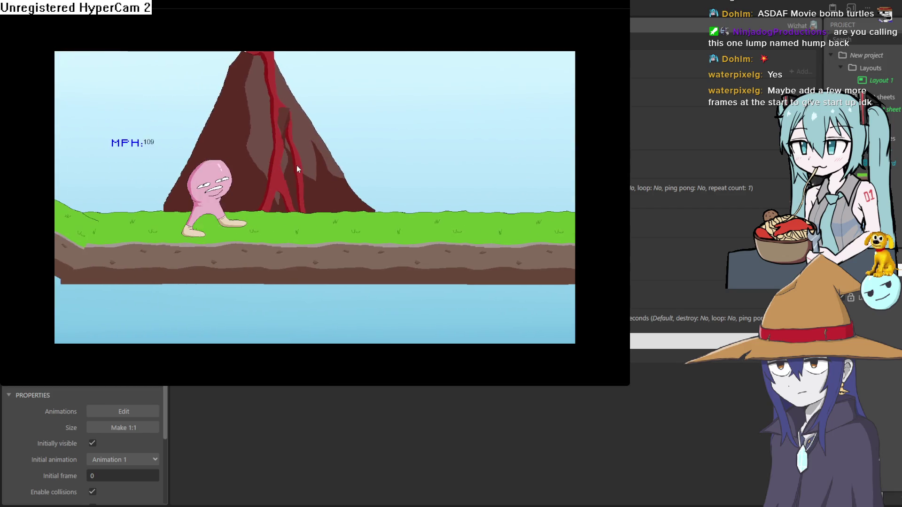
pyautogui.click(628, 8)
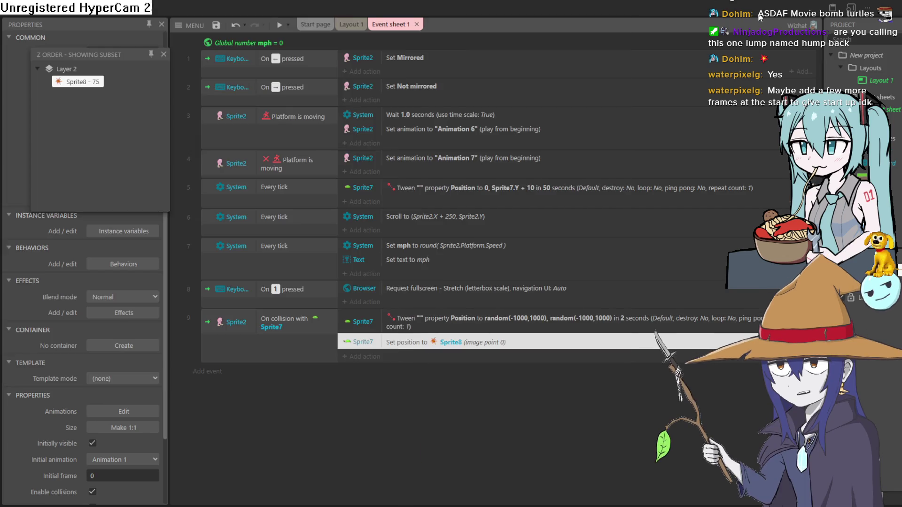
pyautogui.doubleClick(497, 345)
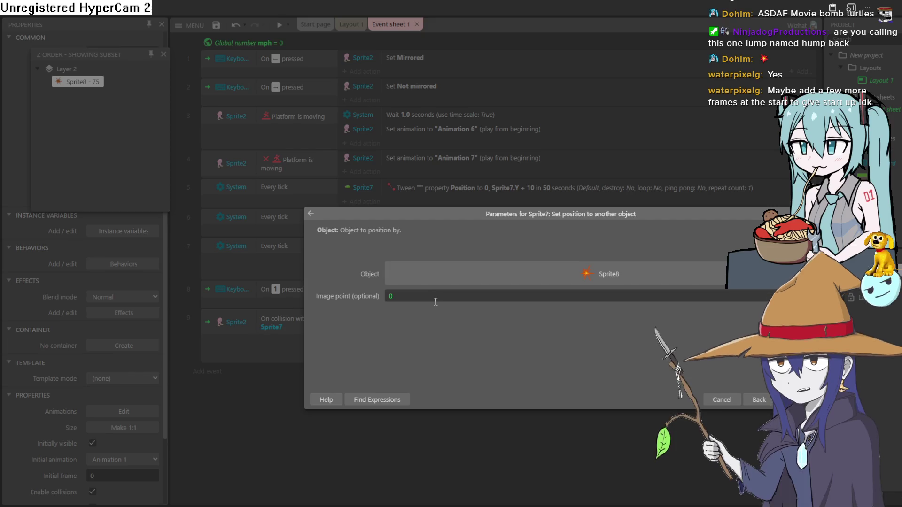
# Go back to Sprite7's action list to choose a replacement for Set position
pyautogui.click(310, 213)
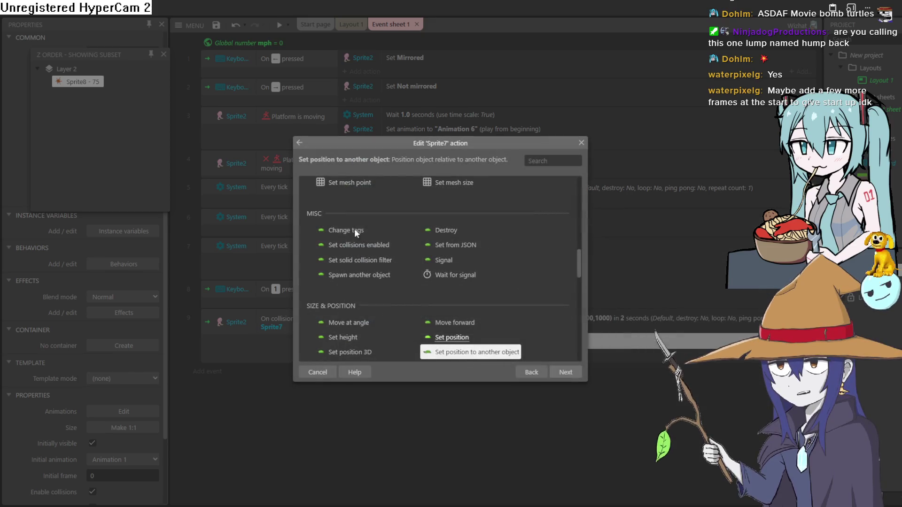
pyautogui.scroll(-2, 421, 306)
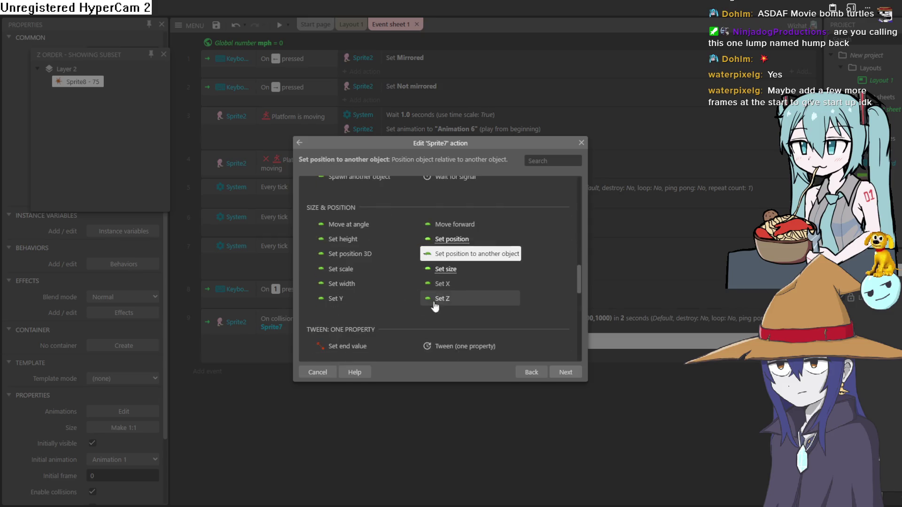
pyautogui.scroll(-3, 470, 278)
pyautogui.scroll(3, 475, 277)
pyautogui.scroll(5, 474, 278)
pyautogui.scroll(-2, 473, 277)
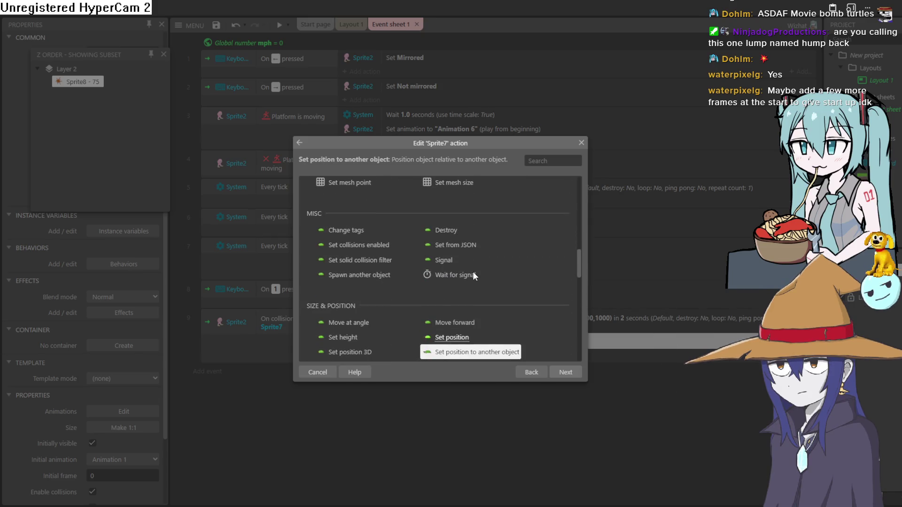
pyautogui.scroll(2, 473, 277)
pyautogui.scroll(-2, 473, 277)
pyautogui.scroll(8, 477, 276)
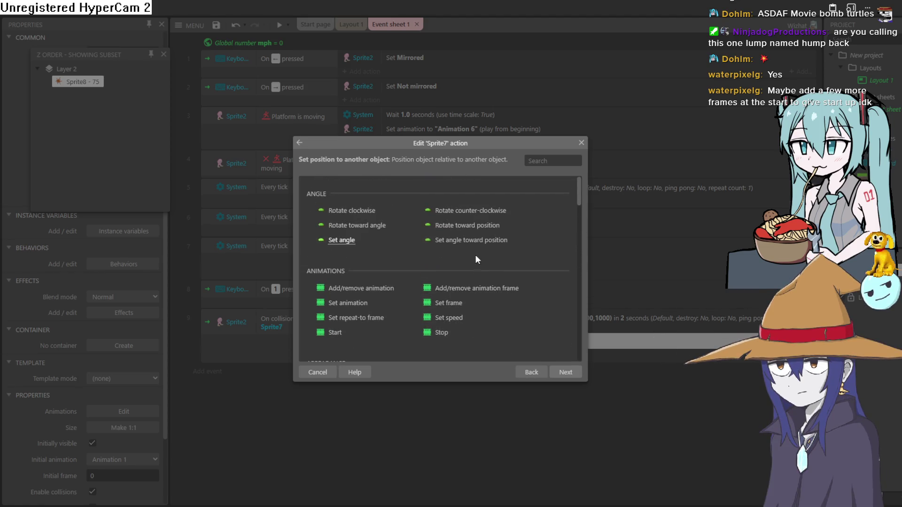
pyautogui.scroll(-10, 487, 249)
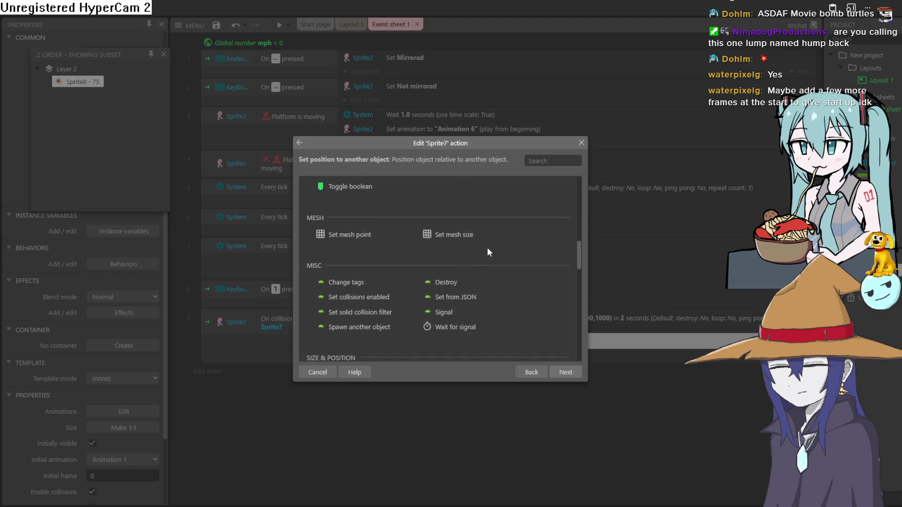
pyautogui.scroll(-5, 488, 251)
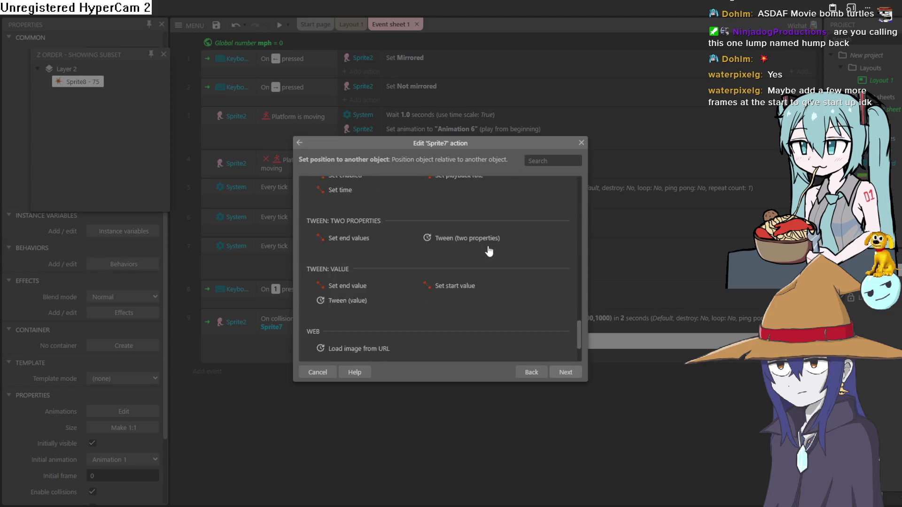
pyautogui.scroll(12, 489, 249)
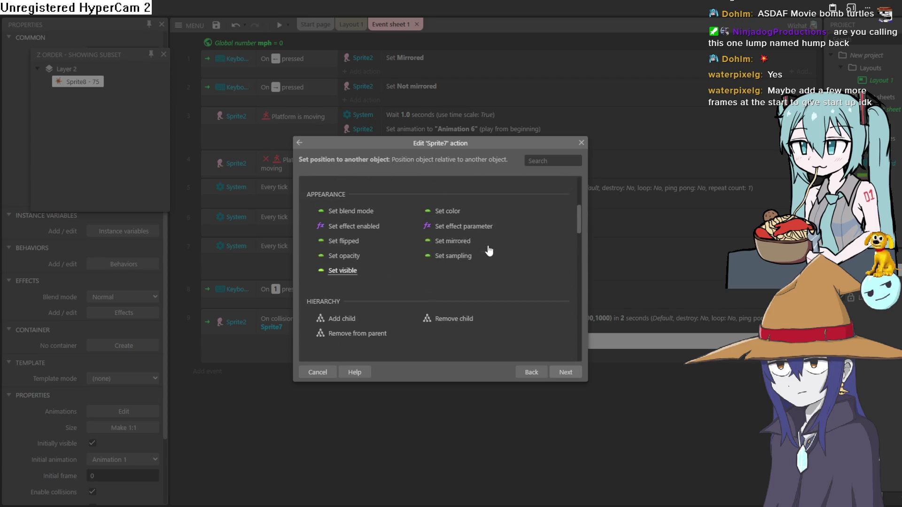
pyautogui.scroll(3, 492, 235)
pyautogui.write('s')
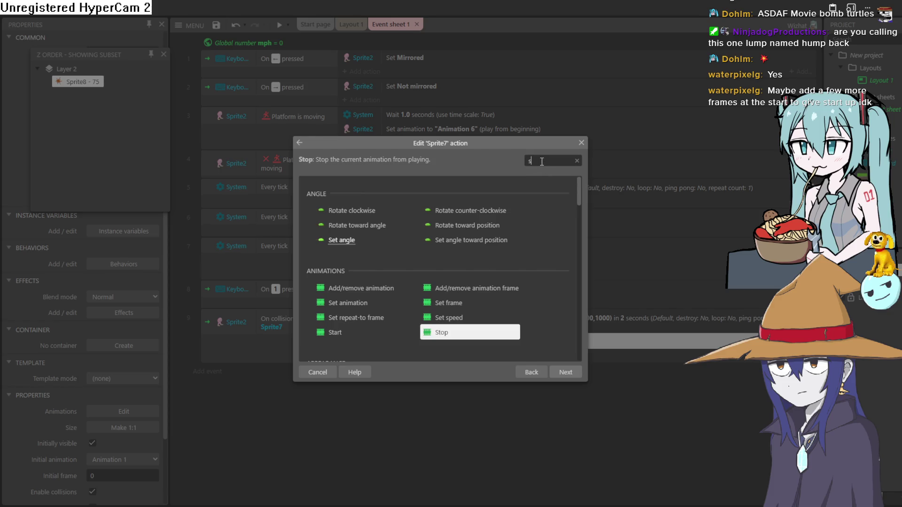
# Change the action to Spawn another object: Sprite8 on layer 2, then open Sprite8's animation
pyautogui.write('p')
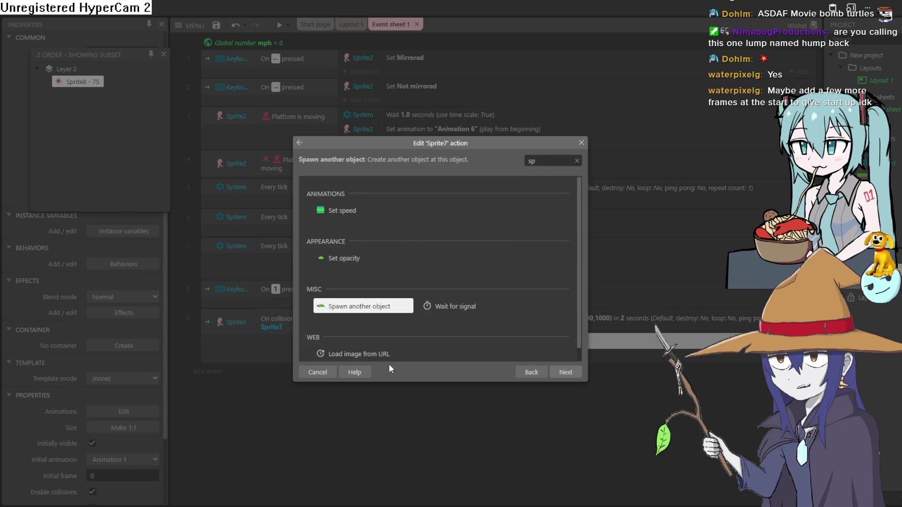
pyautogui.doubleClick(357, 308)
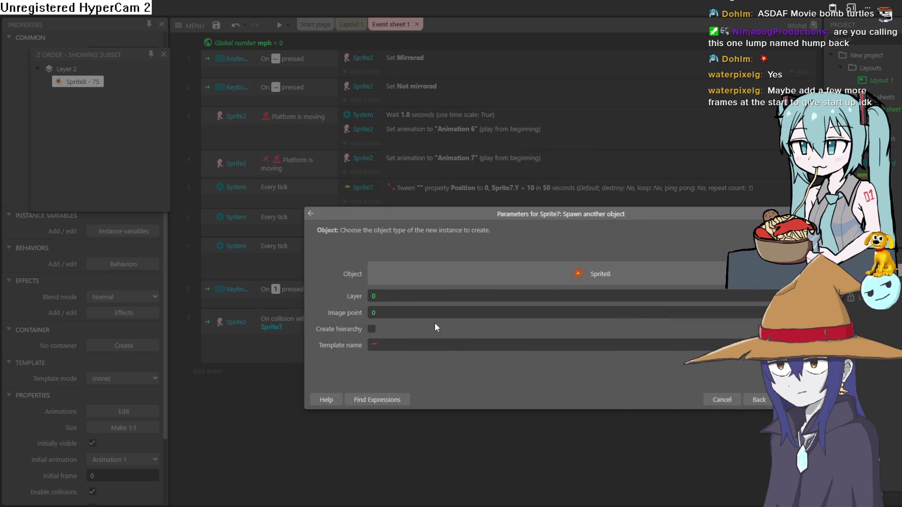
pyautogui.click(413, 301)
pyautogui.write('2')
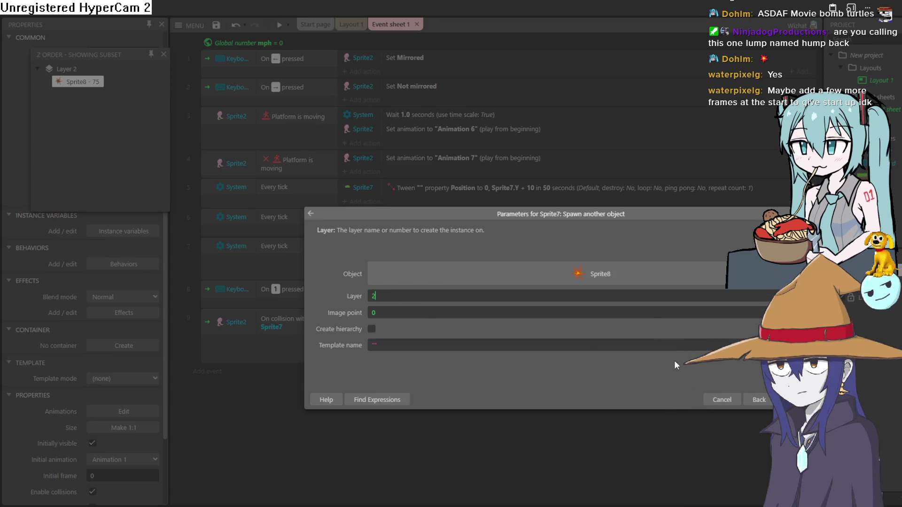
pyautogui.press('Return')
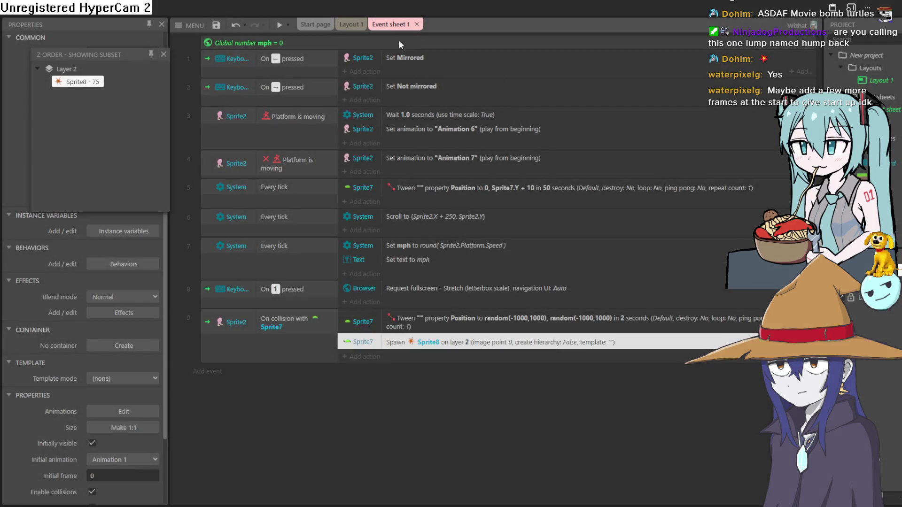
pyautogui.click(351, 24)
pyautogui.doubleClick(590, 94)
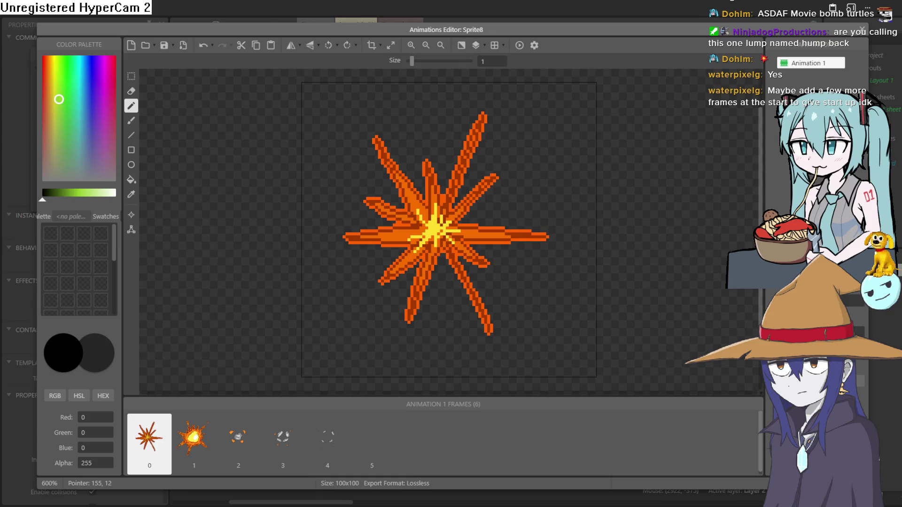
# Duplicate explosion frames 0 and 2 in Sprite8's animation
pyautogui.click(863, 33)
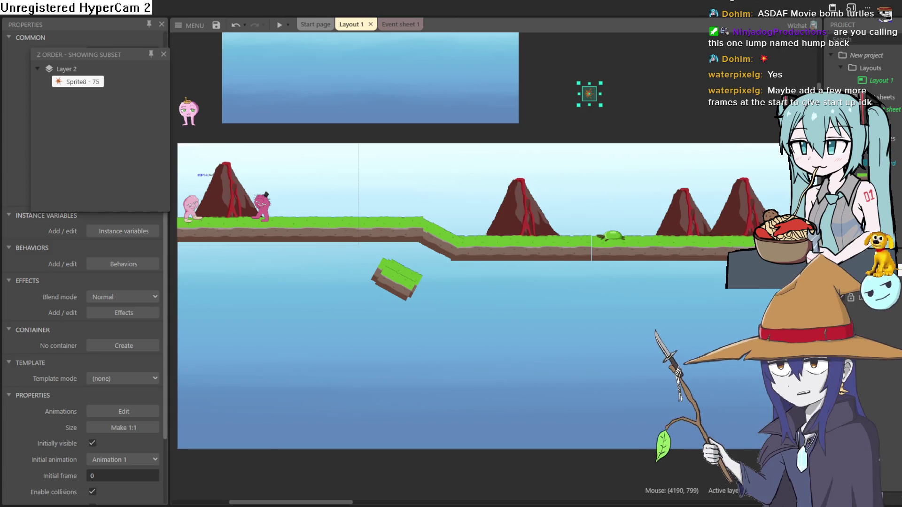
pyautogui.doubleClick(591, 96)
pyautogui.click(193, 437)
pyautogui.click(238, 437)
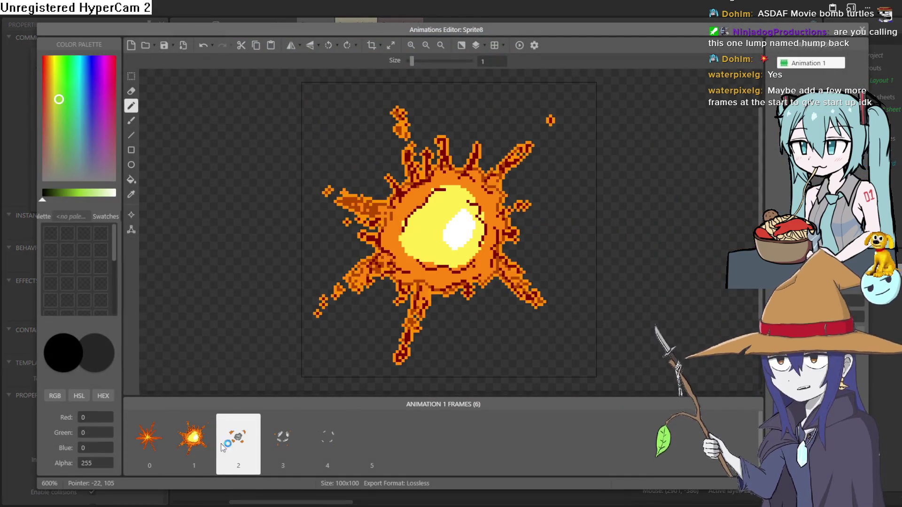
pyautogui.click(148, 436)
pyautogui.rightClick(148, 436)
pyautogui.click(190, 367)
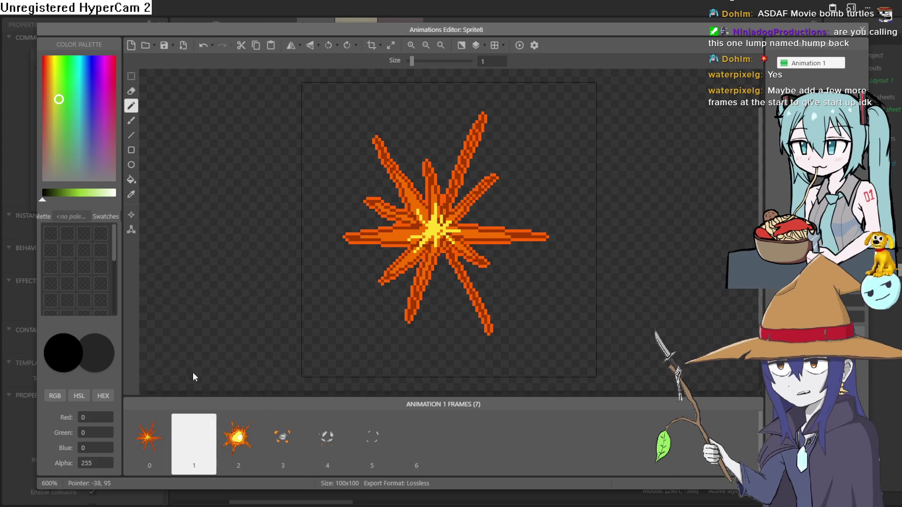
pyautogui.rightClick(230, 439)
pyautogui.click(278, 349)
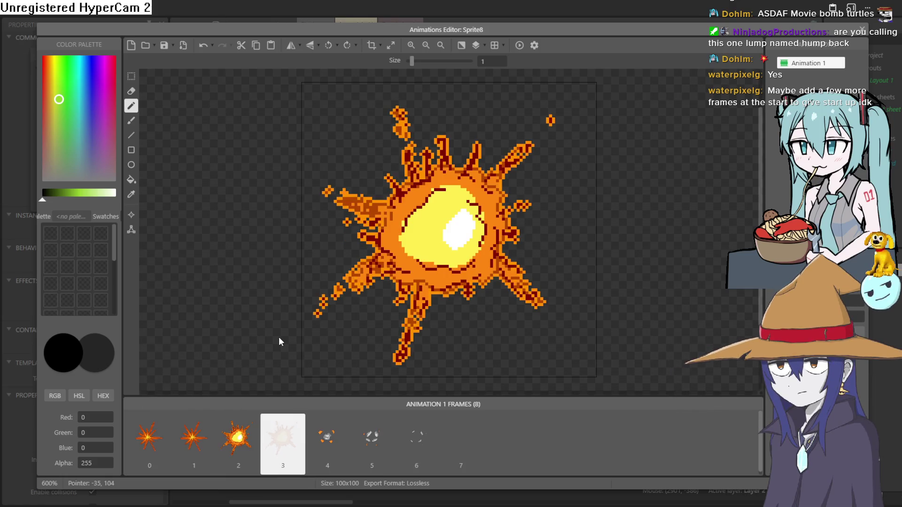
# Review the later debris frames, preview the explosion twice, and close the editor
pyautogui.click(327, 436)
pyautogui.click(372, 437)
pyautogui.click(416, 439)
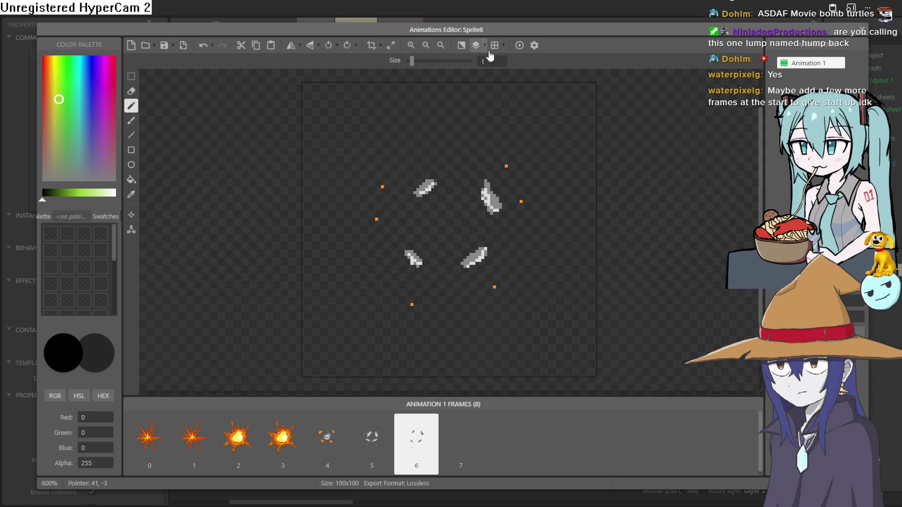
pyautogui.click(517, 50)
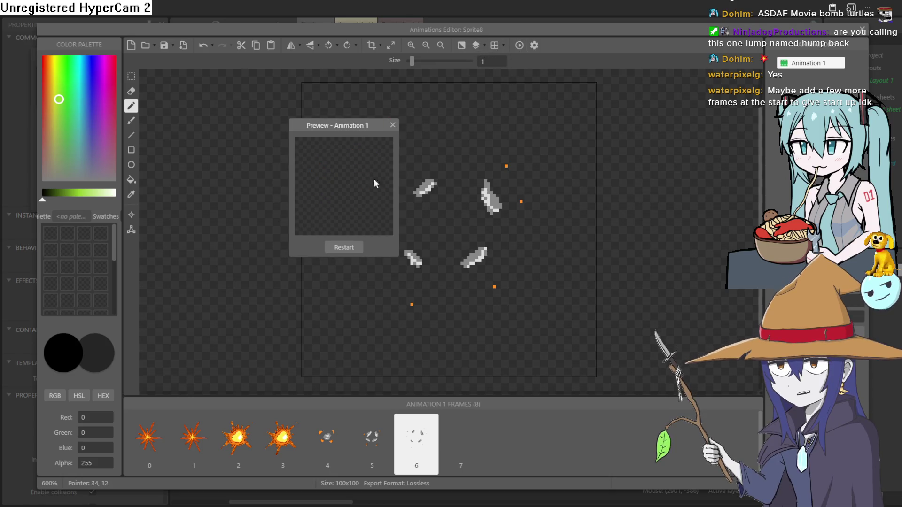
pyautogui.click(392, 132)
pyautogui.click(520, 45)
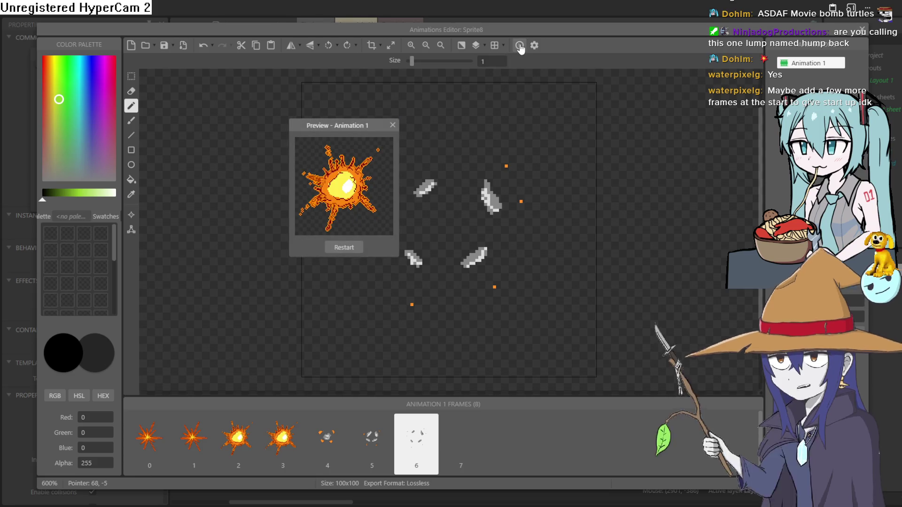
pyautogui.click(393, 125)
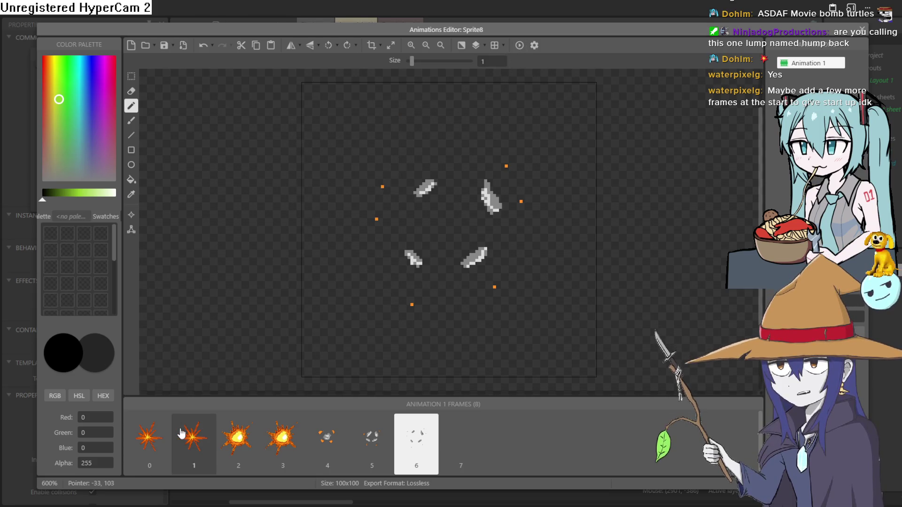
pyautogui.click(862, 30)
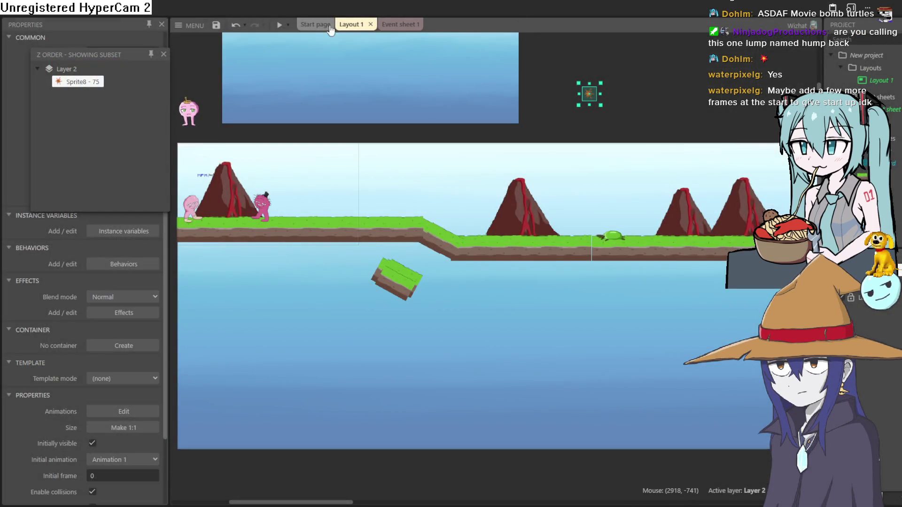
pyautogui.click(278, 27)
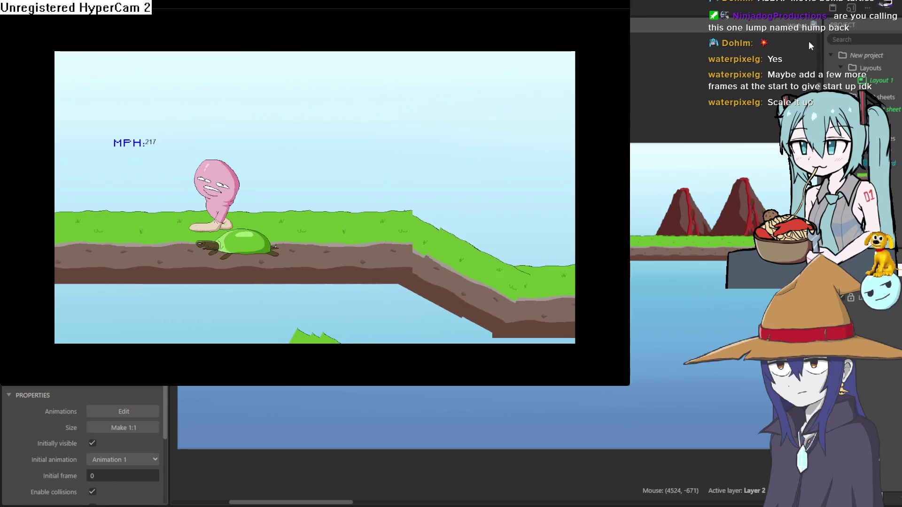
pyautogui.click(753, 13)
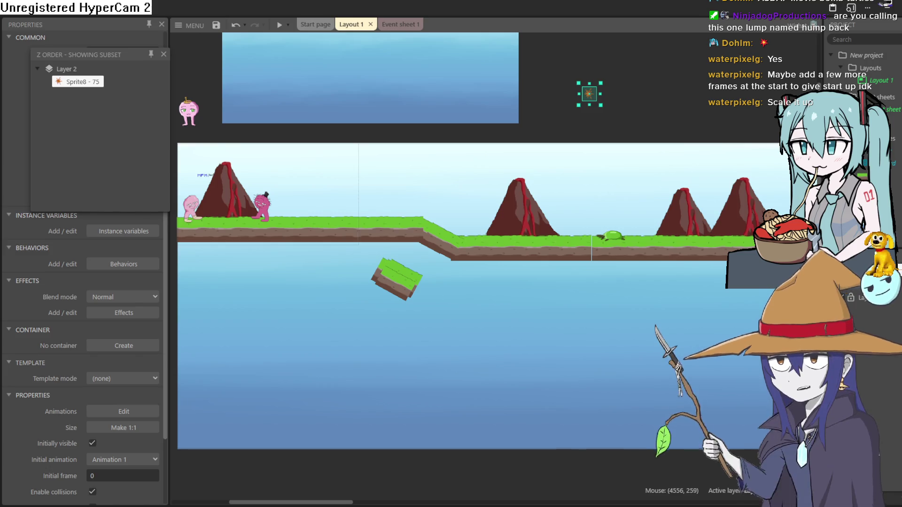
pyautogui.click(280, 24)
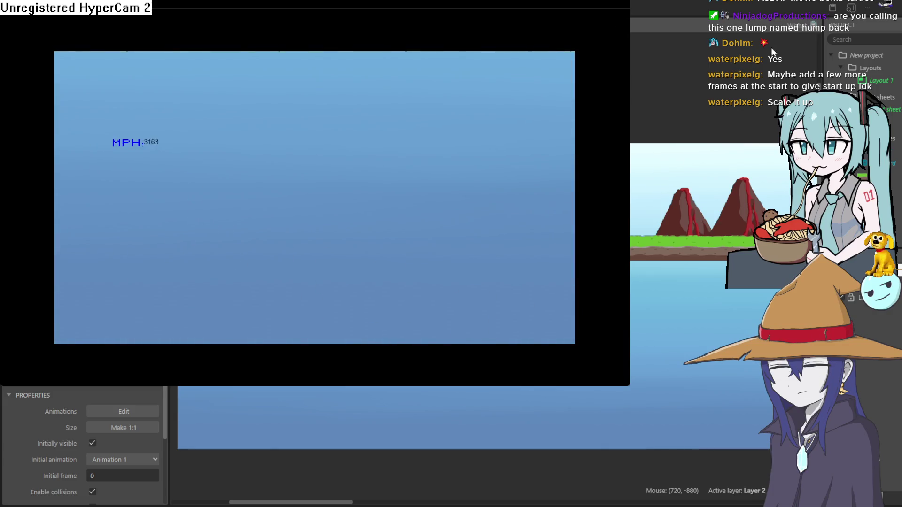
pyautogui.click(619, 5)
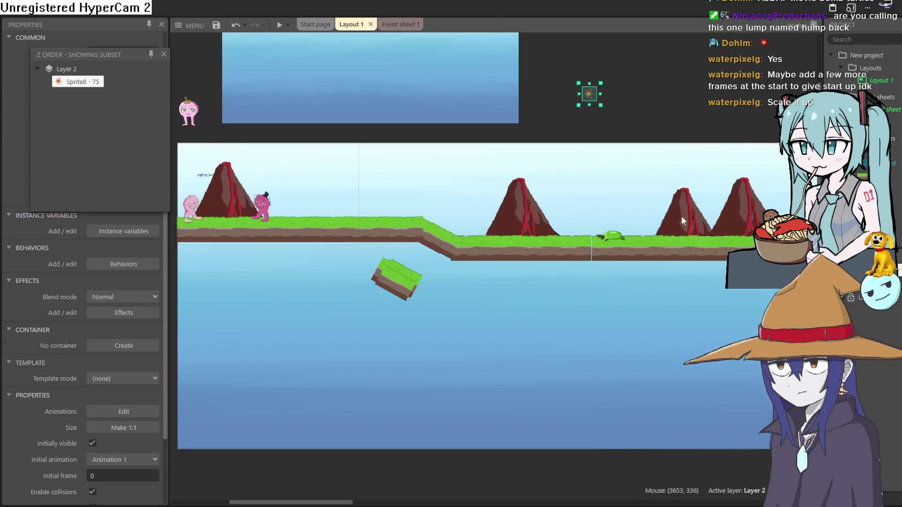
pyautogui.scroll(5, 616, 238)
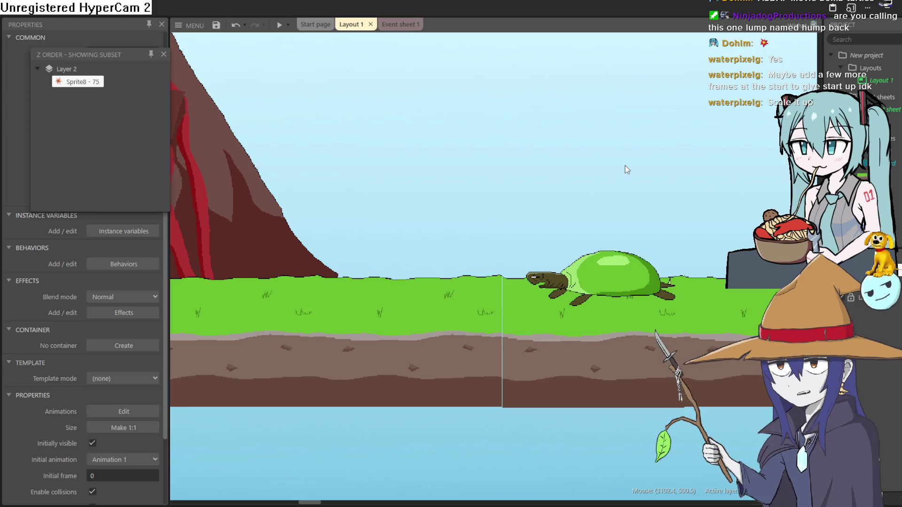
# Close the object ordering list and return to the Layout 1 tab
pyautogui.moveTo(625, 168)
pyautogui.mouseDown()
pyautogui.moveTo(615, 187)
pyautogui.moveTo(594, 187)
pyautogui.mouseUp()
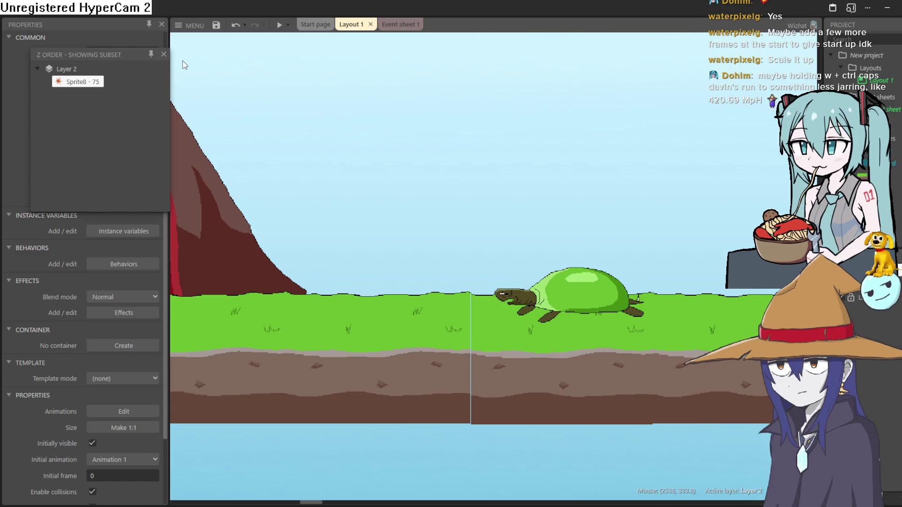
pyautogui.click(163, 55)
pyautogui.click(315, 24)
pyautogui.click(349, 24)
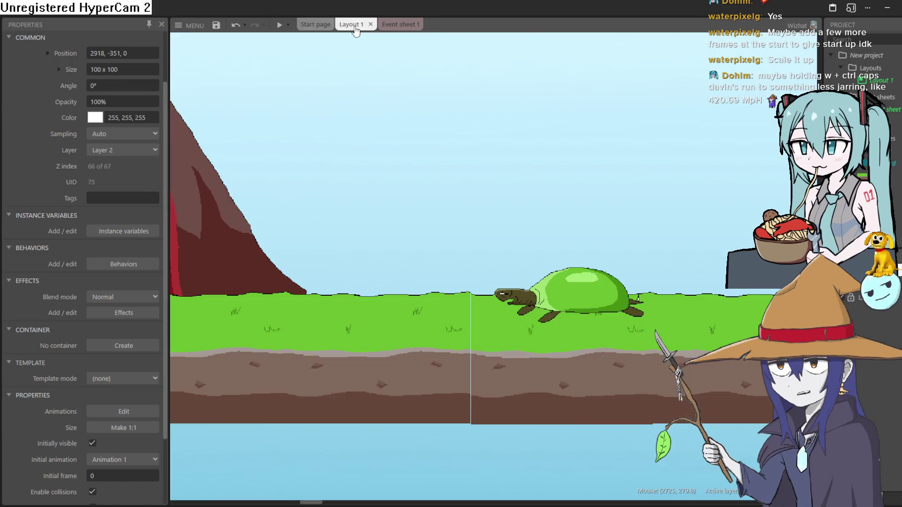
# Zoom out and scroll across Layout 1 from the volcano to the floating grass platform
pyautogui.scroll(2, 98, 175)
pyautogui.scroll(-4, 120, 142)
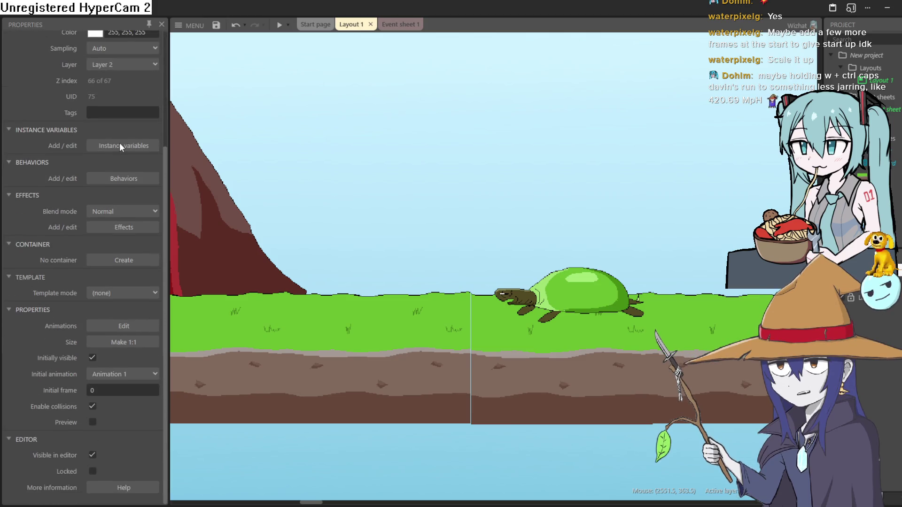
pyautogui.scroll(4, 125, 145)
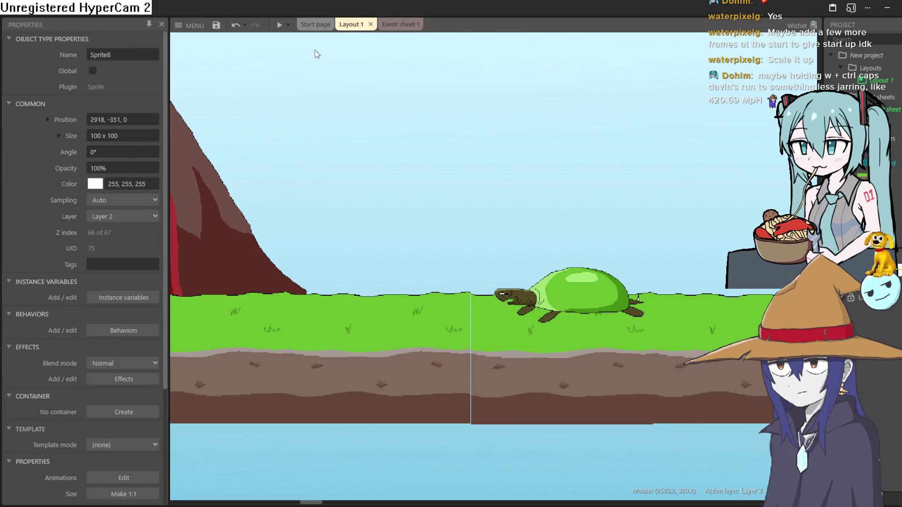
pyautogui.hscroll(-3, 396, 278)
pyautogui.scroll(-3, 352, 272)
pyautogui.hscroll(-2, 466, 234)
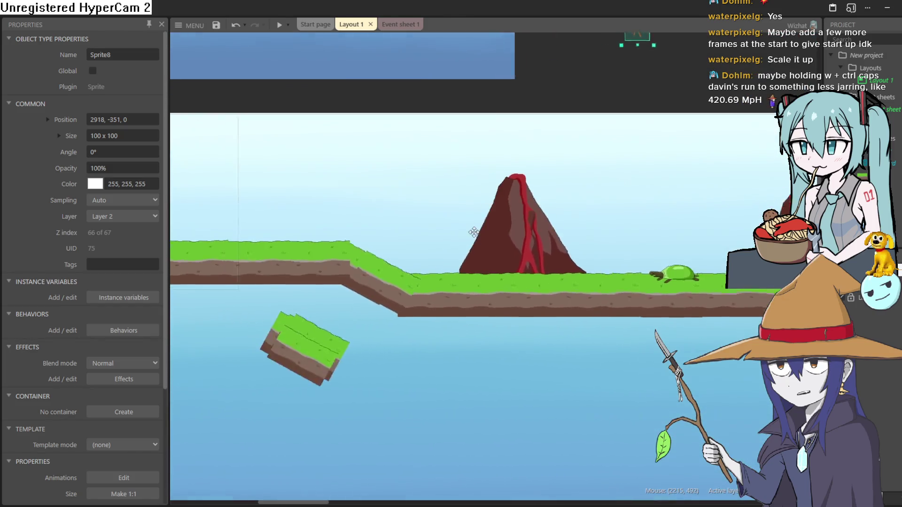
pyautogui.hscroll(-6, 466, 234)
# Lower the pink player's Platform max speed from 6000 to 420, then start a test preview
pyautogui.click(325, 247)
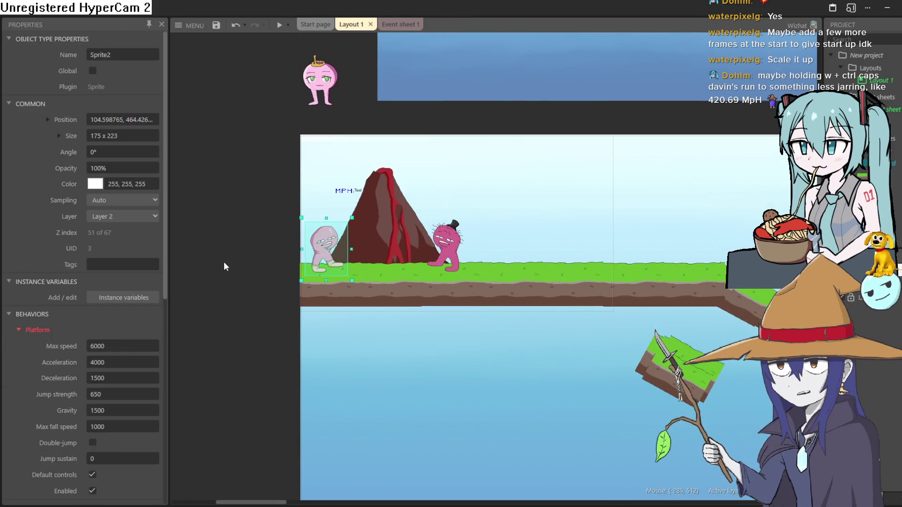
pyautogui.scroll(4, 341, 238)
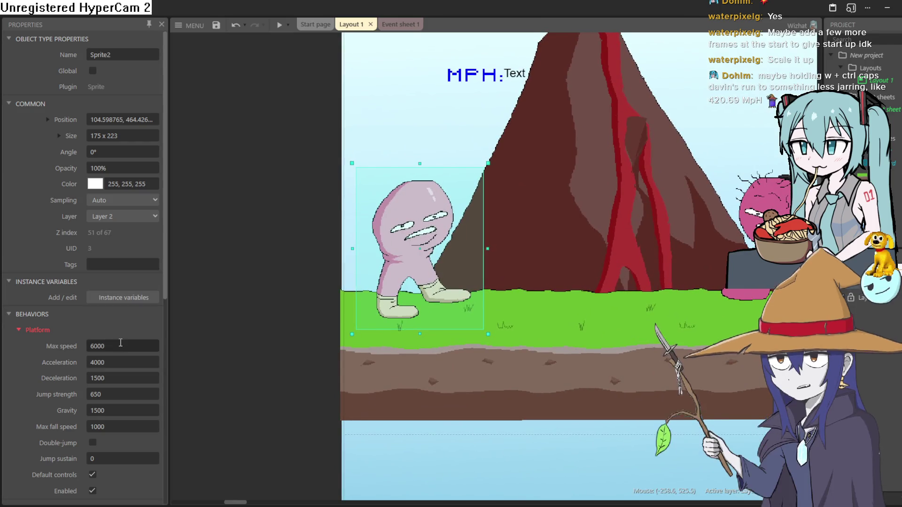
pyautogui.click(120, 345)
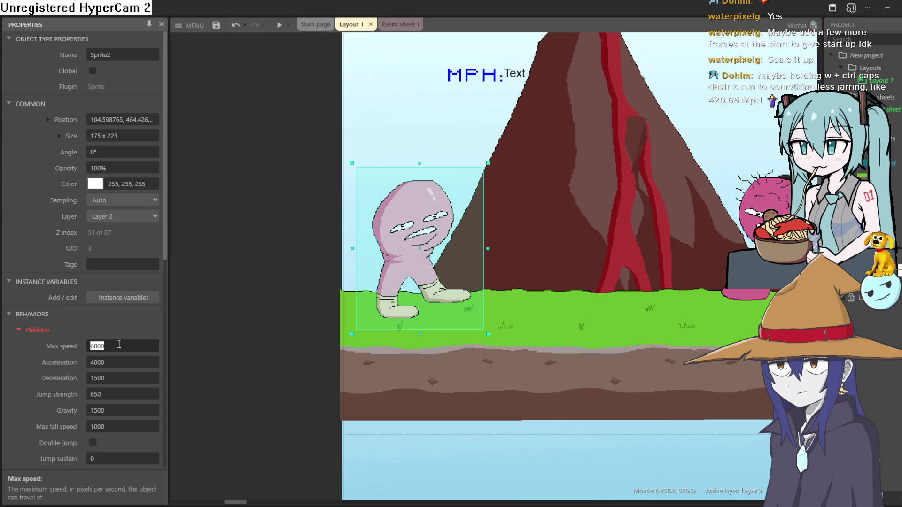
pyautogui.write('420')
pyautogui.click(207, 321)
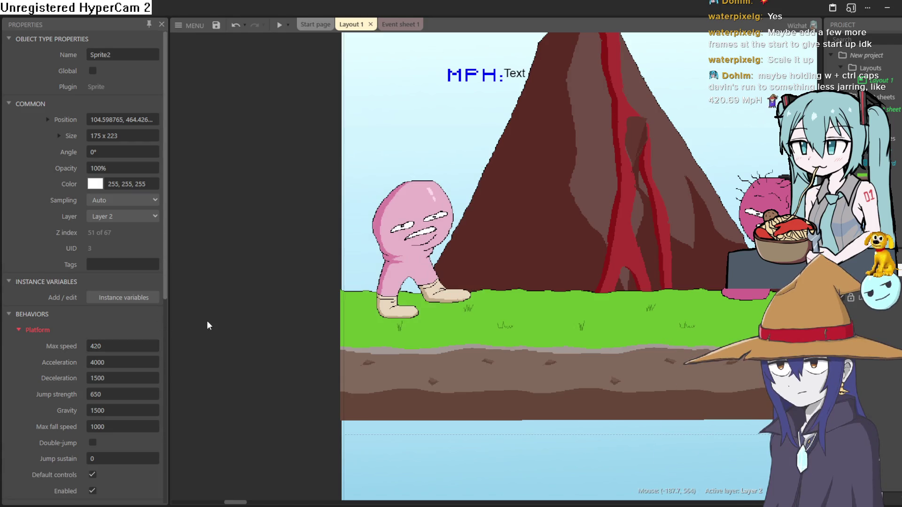
pyautogui.click(277, 26)
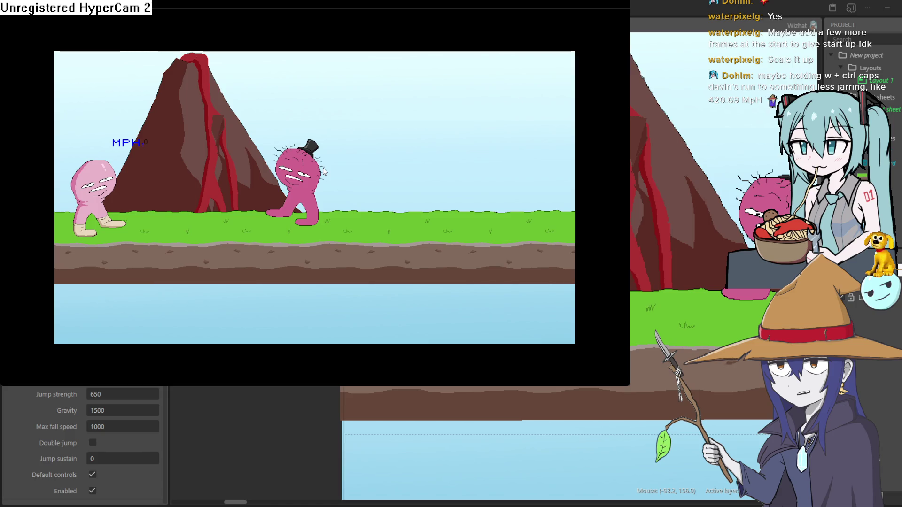
pyautogui.press('Right')
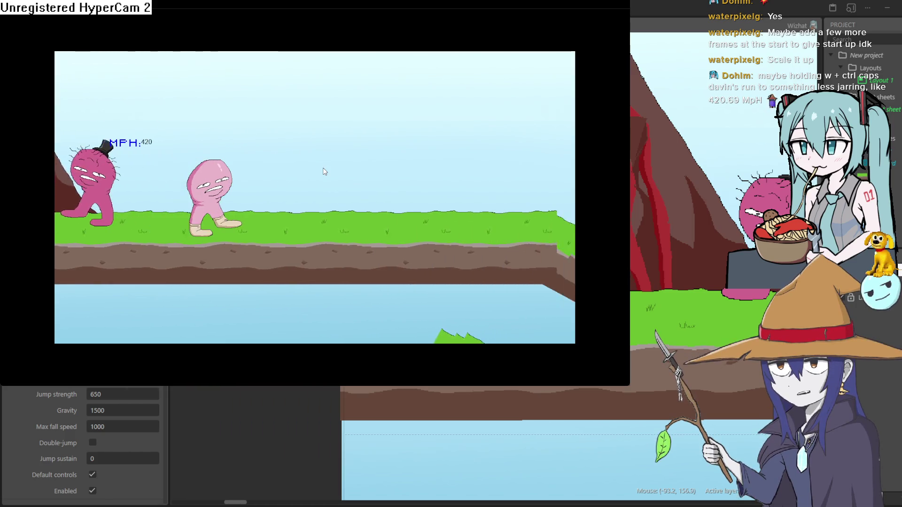
pyautogui.press('Right')
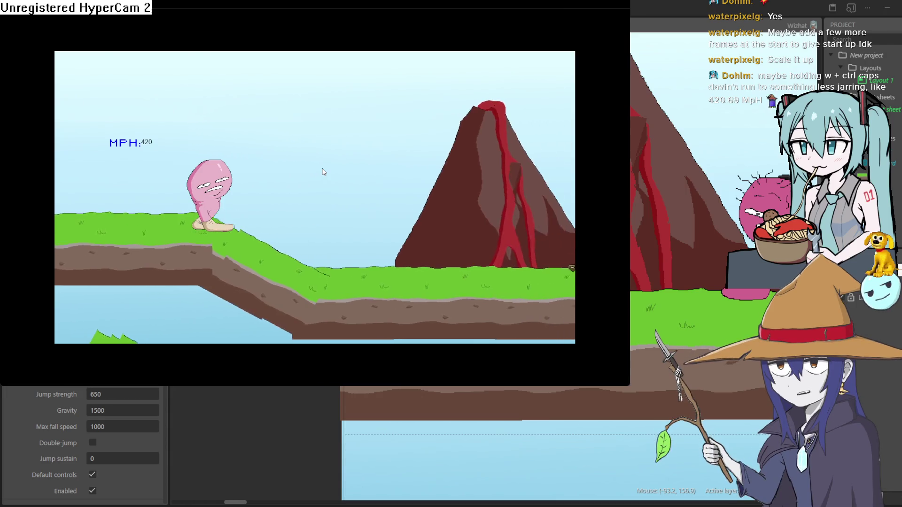
pyautogui.press('Right')
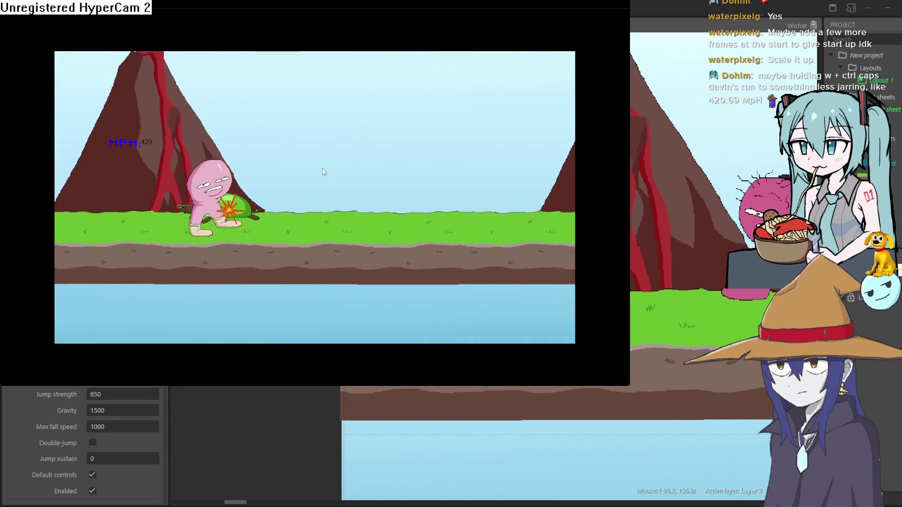
pyautogui.press('Right')
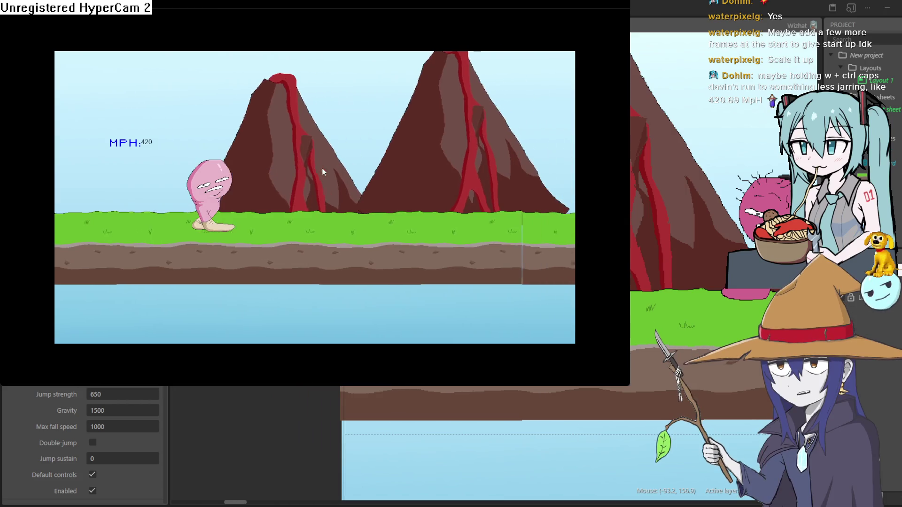
pyautogui.press('Right')
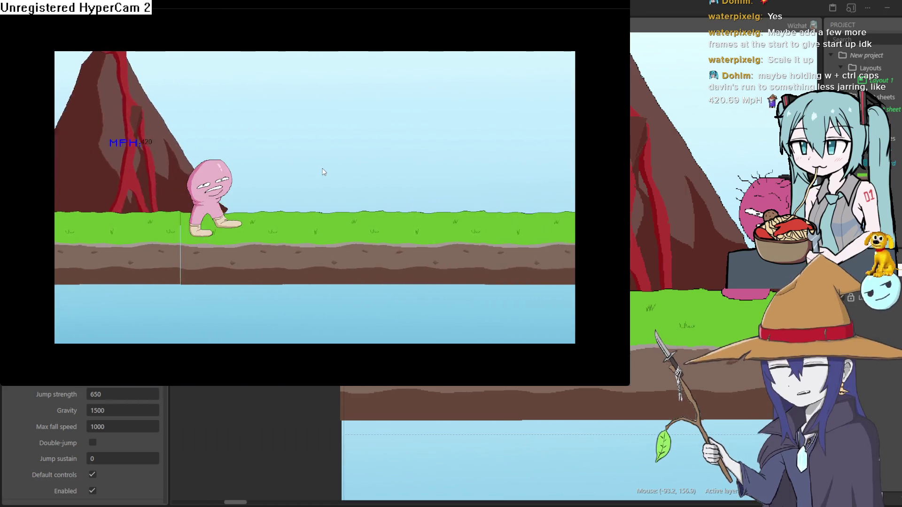
pyautogui.press('Right')
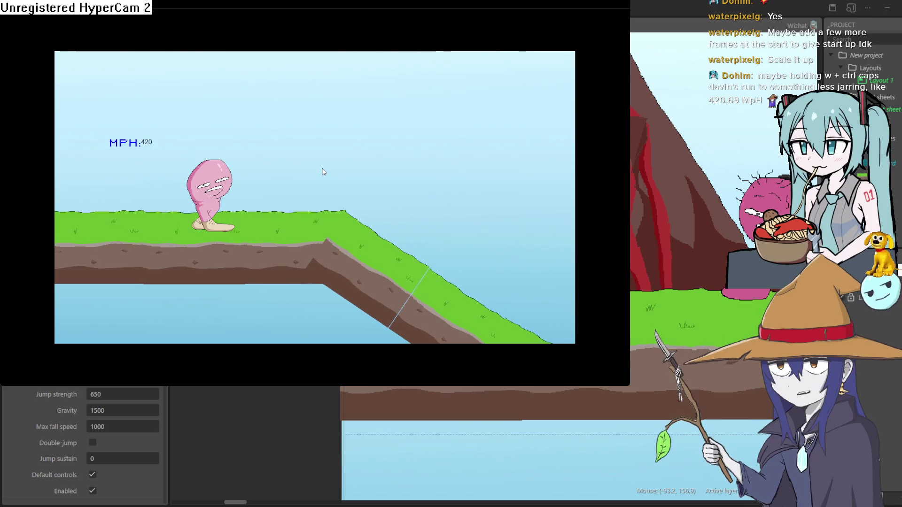
pyautogui.press('Right')
pyautogui.press('Right')
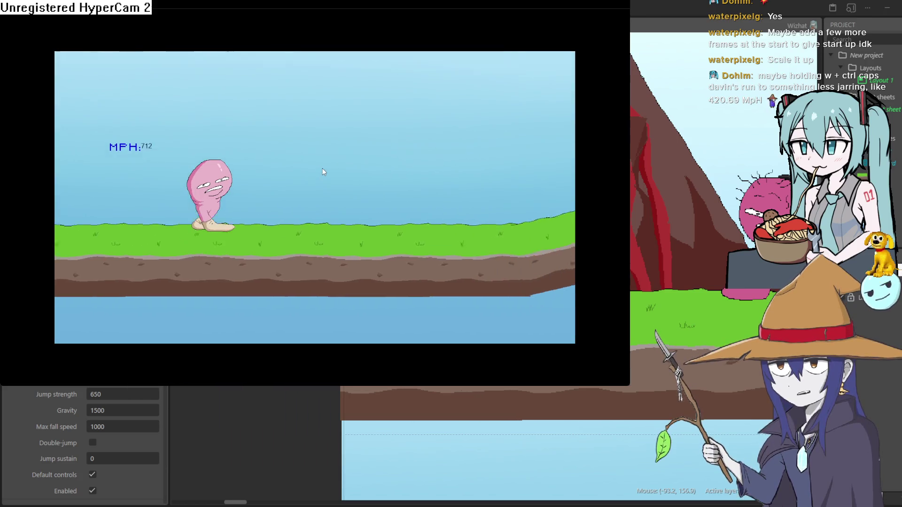
pyautogui.press('Right')
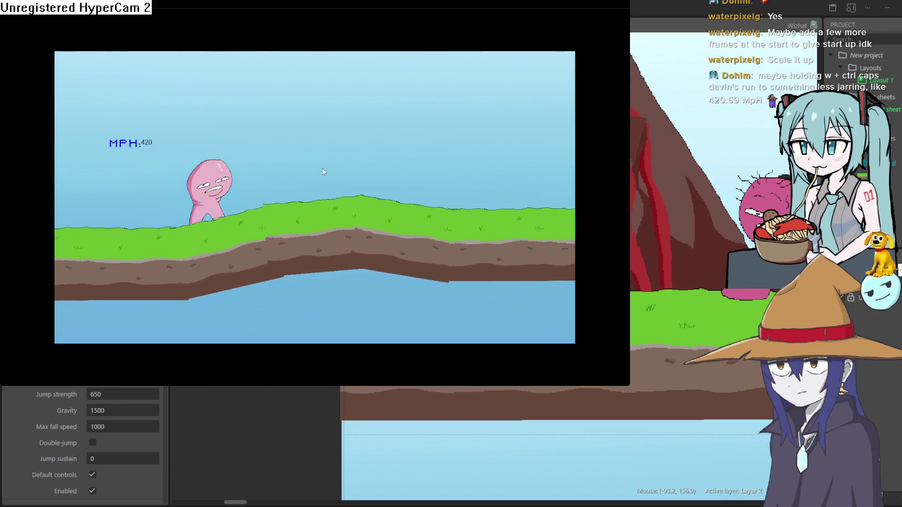
pyautogui.press('Right')
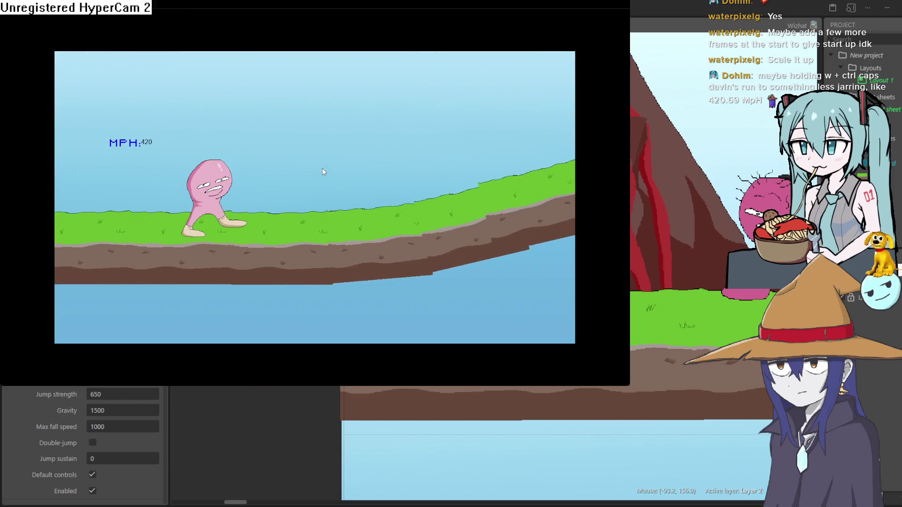
pyautogui.press('Right')
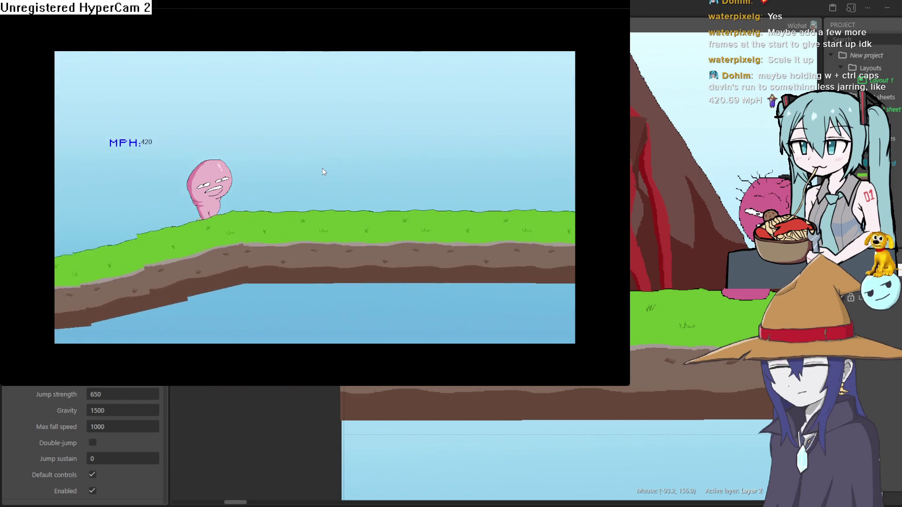
pyautogui.press('Up')
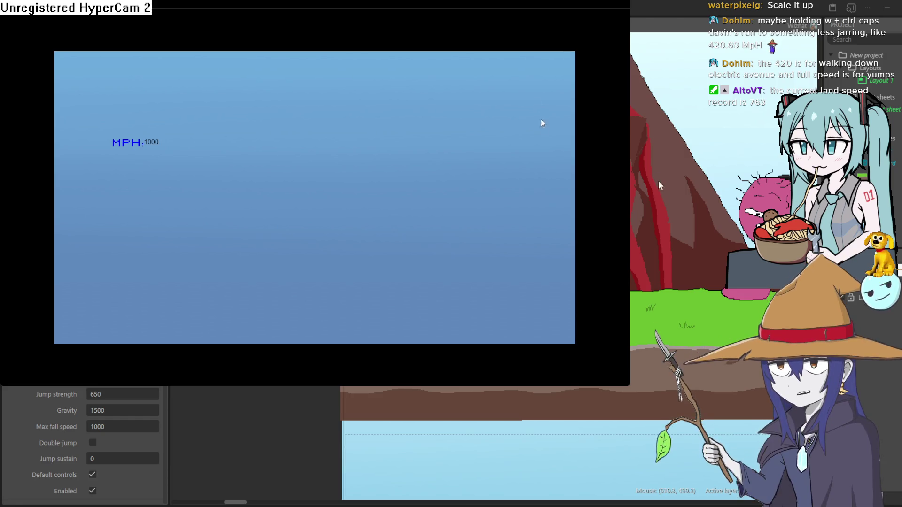
pyautogui.hotkey('alt', 'F4')
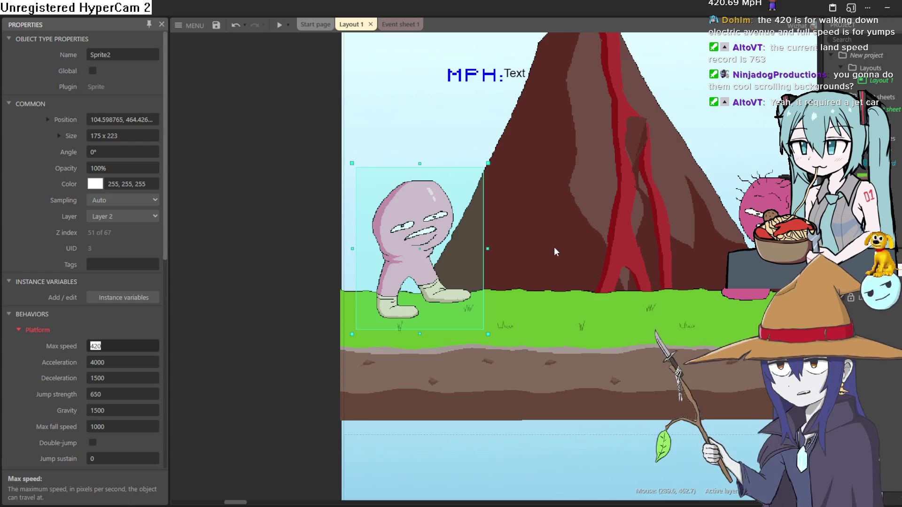
pyautogui.scroll(10, 465, 219)
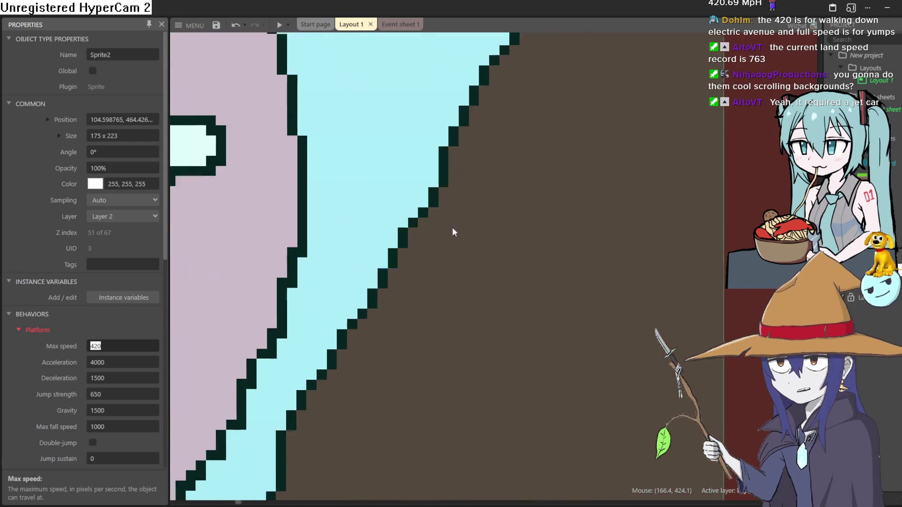
pyautogui.scroll(8, 437, 231)
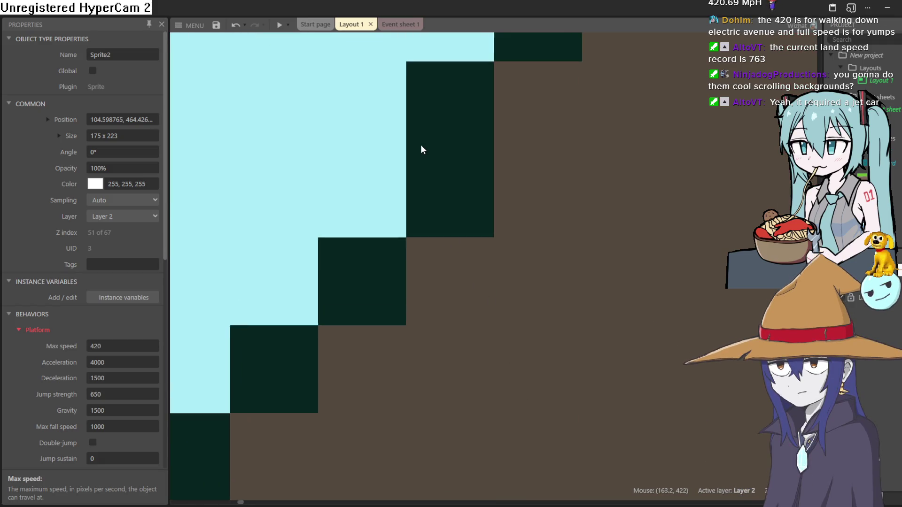
pyautogui.scroll(2, 475, 241)
pyautogui.scroll(-3, 475, 240)
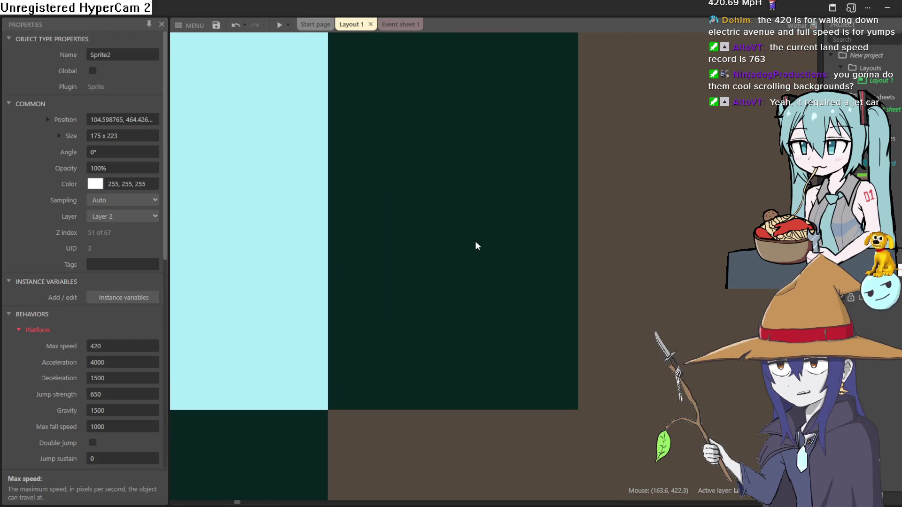
pyautogui.scroll(6, 475, 241)
pyautogui.scroll(-5, 475, 242)
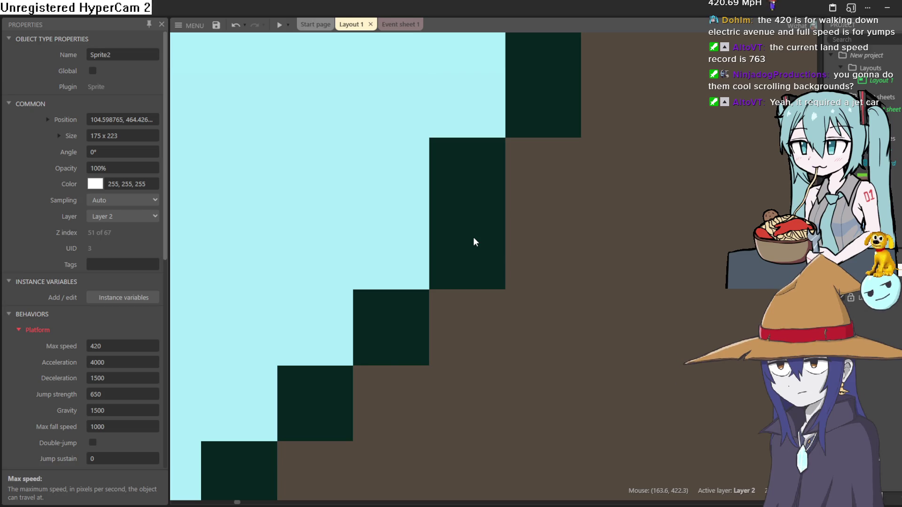
pyautogui.scroll(5, 468, 254)
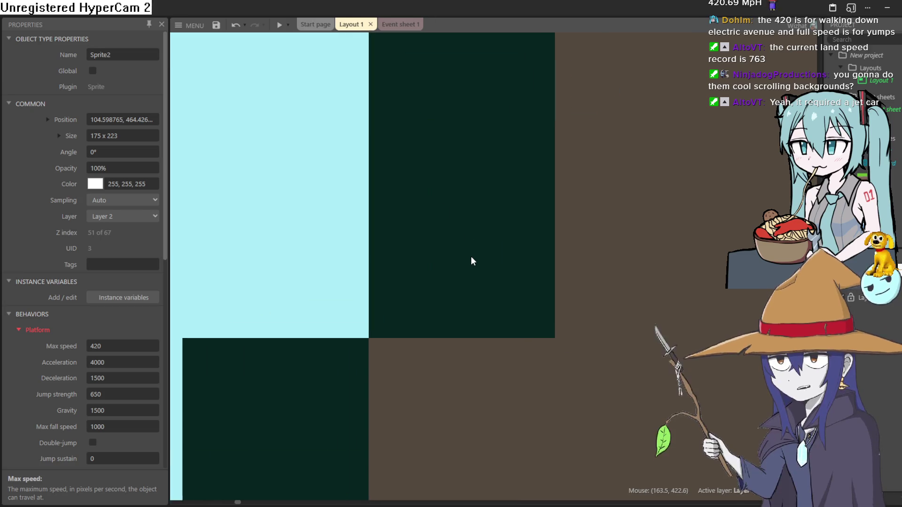
pyautogui.scroll(3, 472, 259)
pyautogui.scroll(-5, 531, 298)
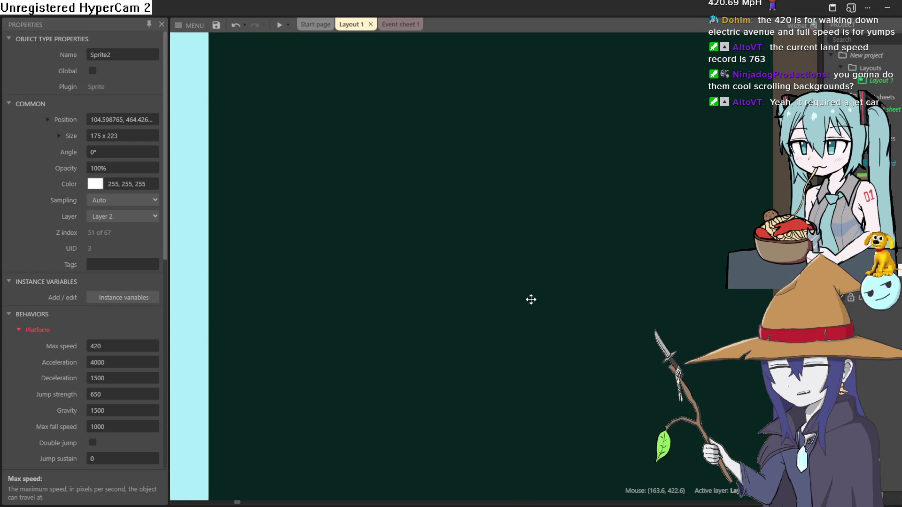
pyautogui.scroll(-5, 530, 291)
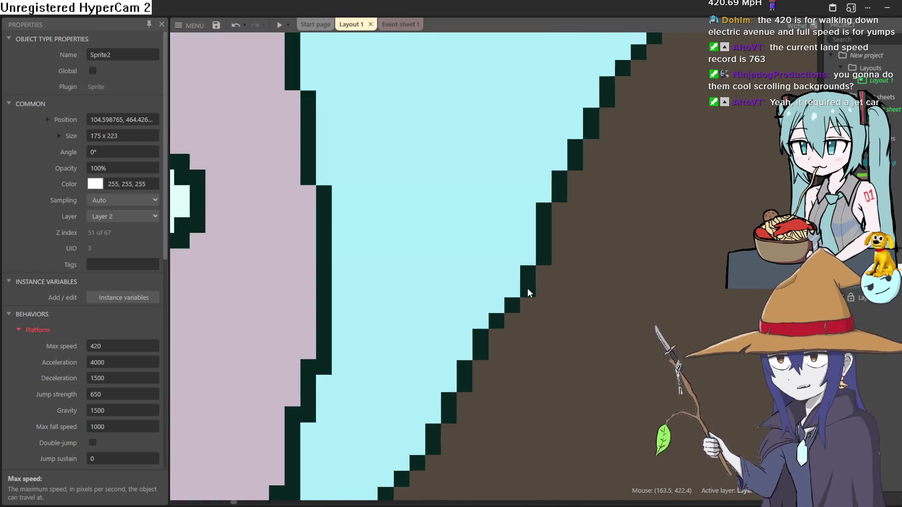
pyautogui.scroll(4, 527, 289)
pyautogui.scroll(-3, 526, 286)
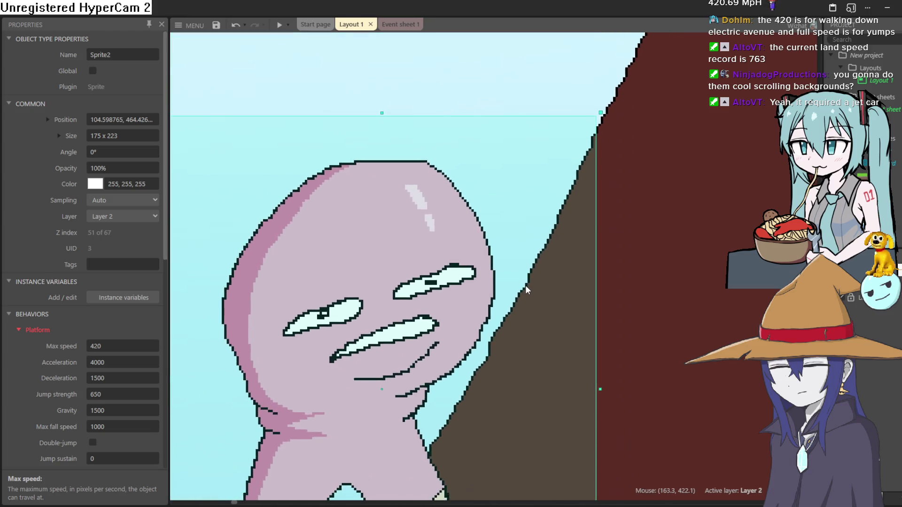
pyautogui.scroll(6, 525, 285)
pyautogui.scroll(-8, 526, 280)
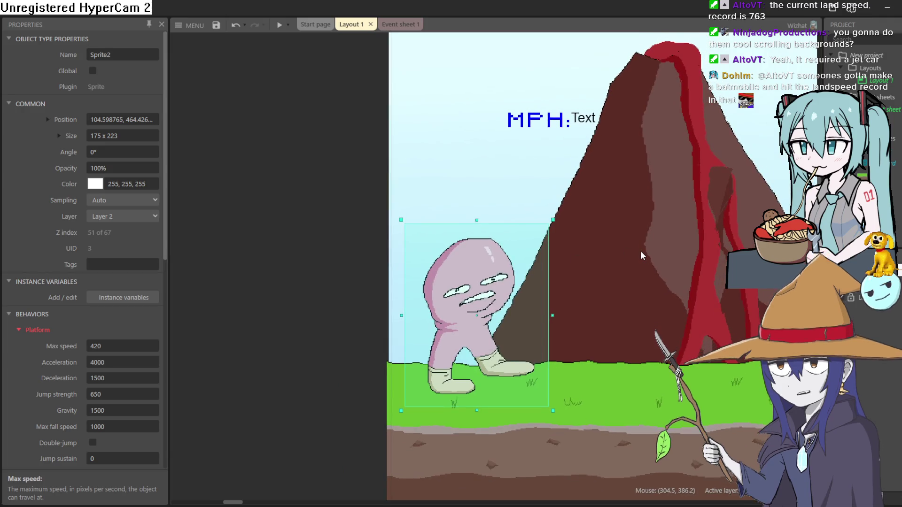
pyautogui.moveTo(641, 238); pyautogui.dragTo(544, 244)
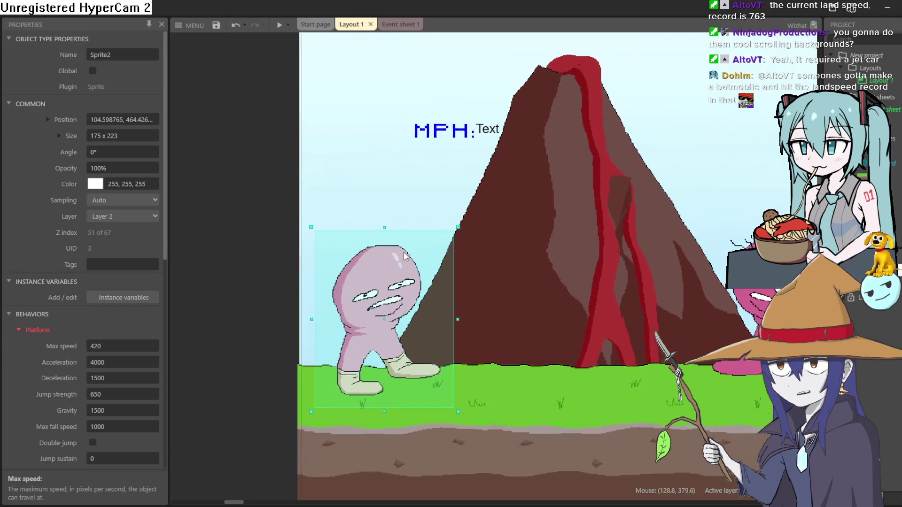
pyautogui.scroll(8, 404, 252)
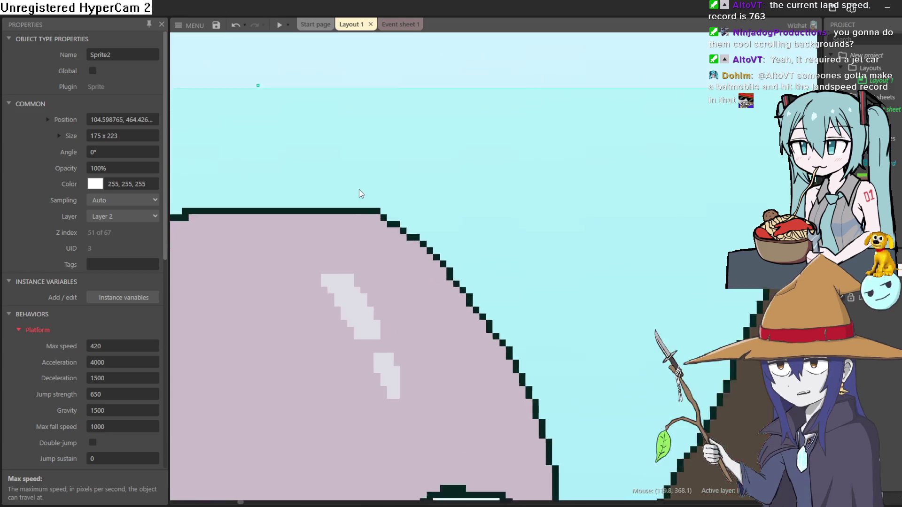
pyautogui.scroll(4, 360, 194)
pyautogui.scroll(2, 402, 201)
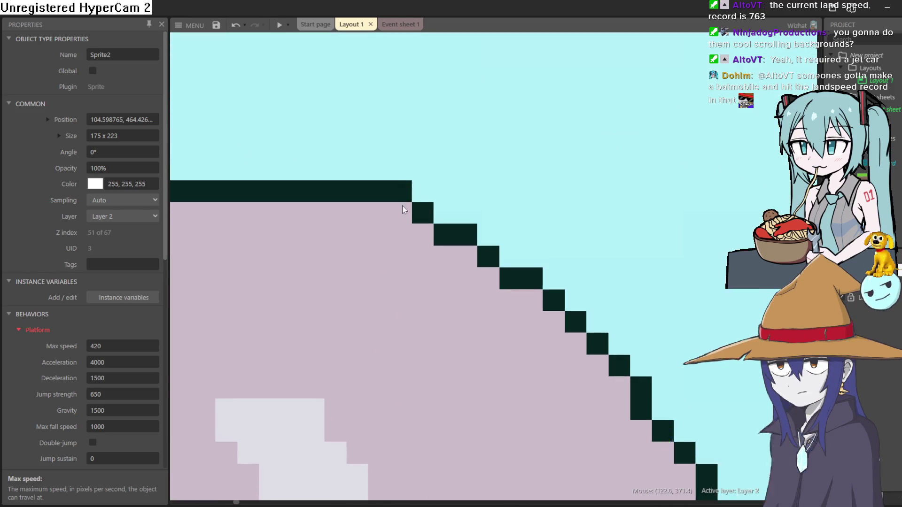
pyautogui.scroll(-10, 402, 200)
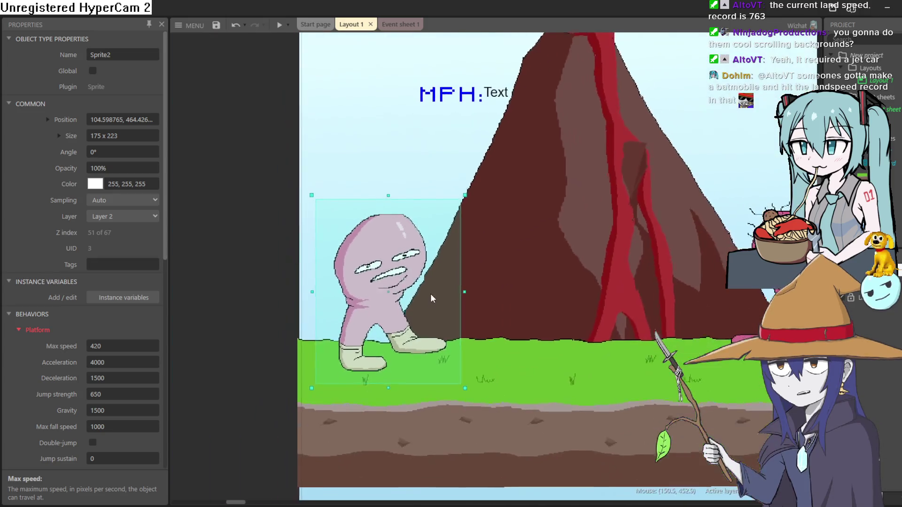
pyautogui.scroll(-1, 423, 263)
pyautogui.scroll(5, 413, 256)
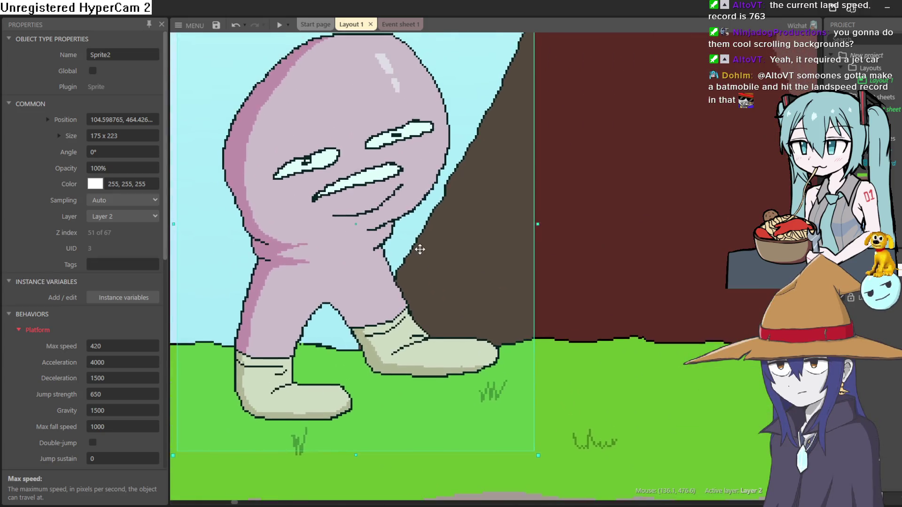
pyautogui.moveTo(420, 249); pyautogui.dragTo(415, 261)
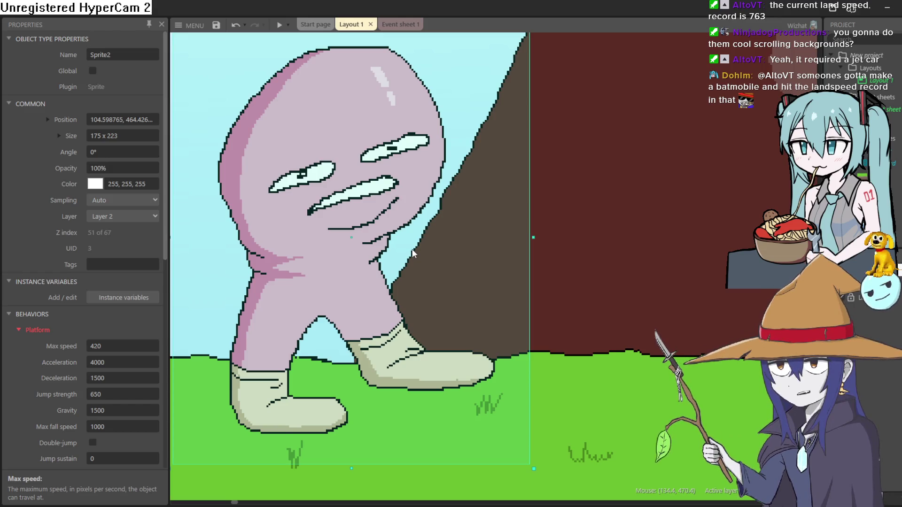
pyautogui.moveTo(412, 249); pyautogui.dragTo(403, 360)
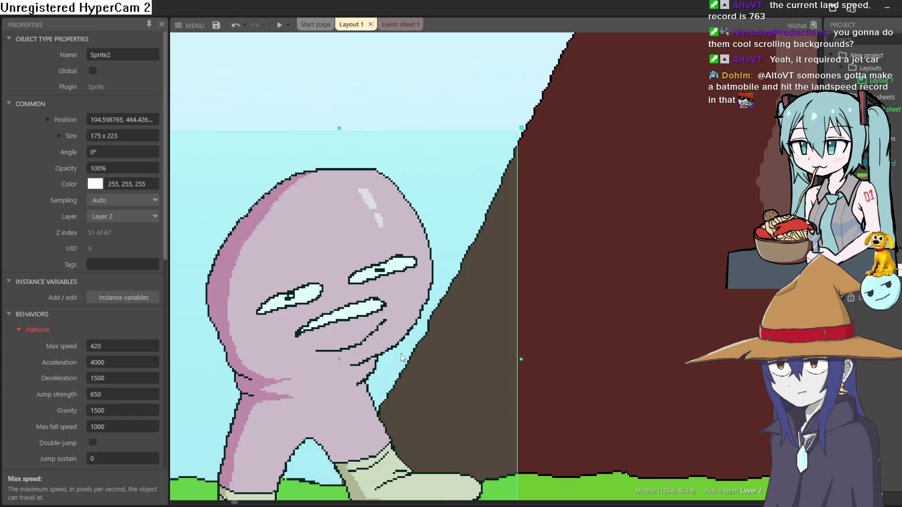
pyautogui.scroll(-3, 376, 288)
pyautogui.scroll(4, 380, 223)
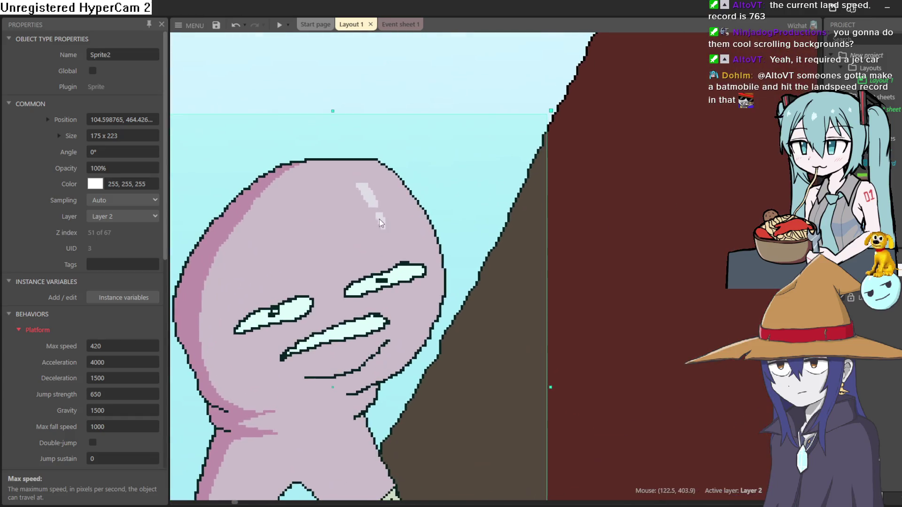
pyautogui.scroll(2, 375, 157)
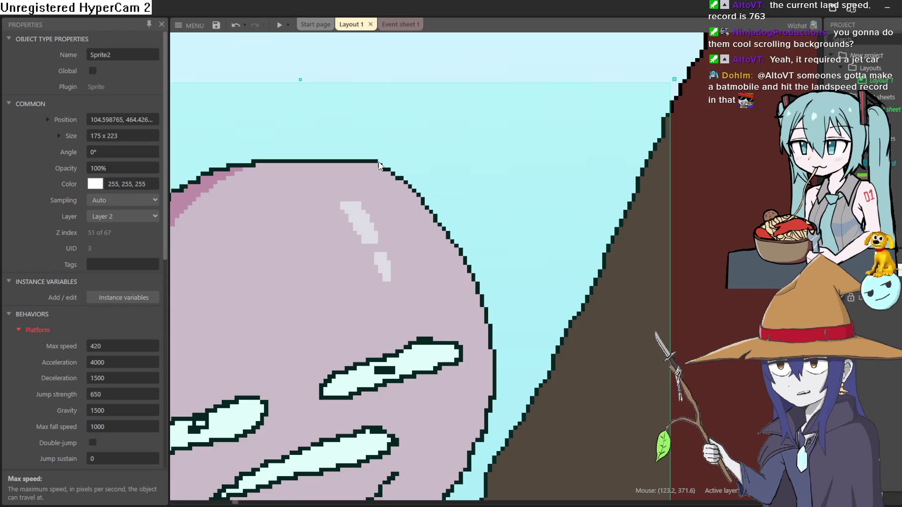
pyautogui.scroll(2, 379, 163)
pyautogui.scroll(-2, 383, 170)
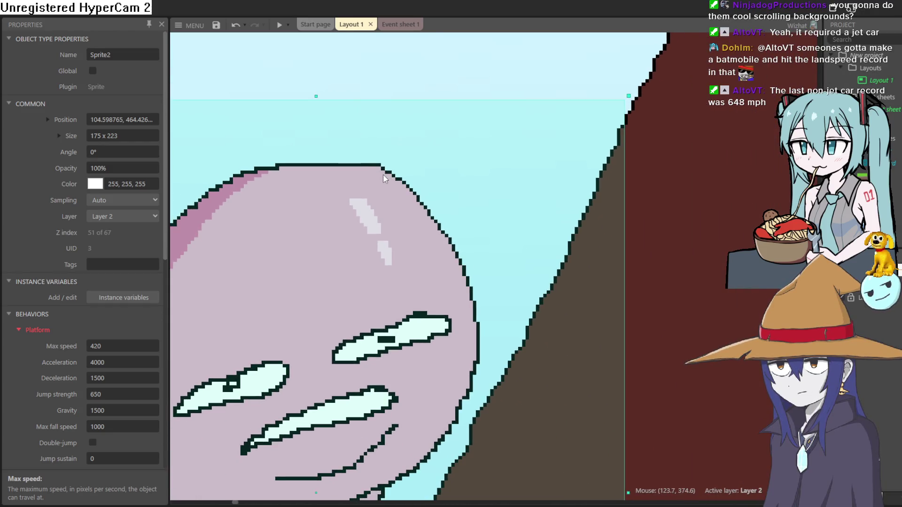
pyautogui.doubleClick(391, 204)
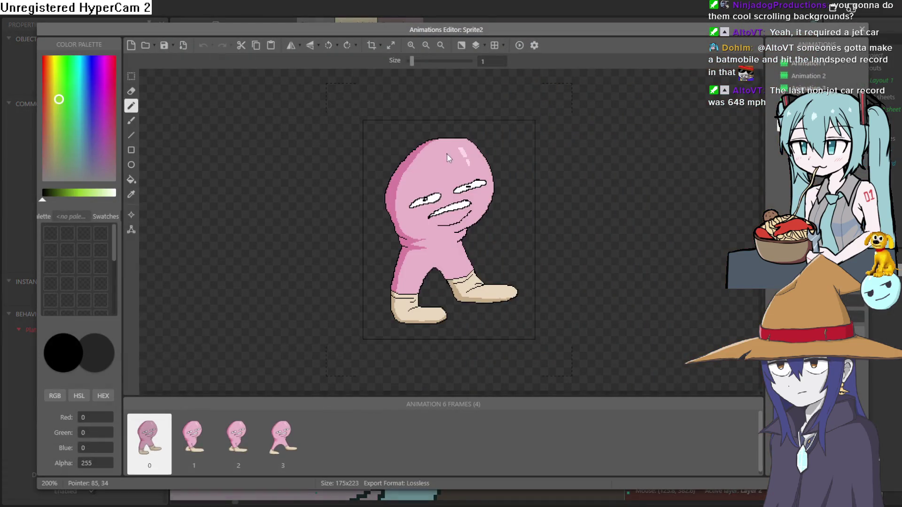
pyautogui.scroll(5, 447, 153)
pyautogui.scroll(-1, 458, 142)
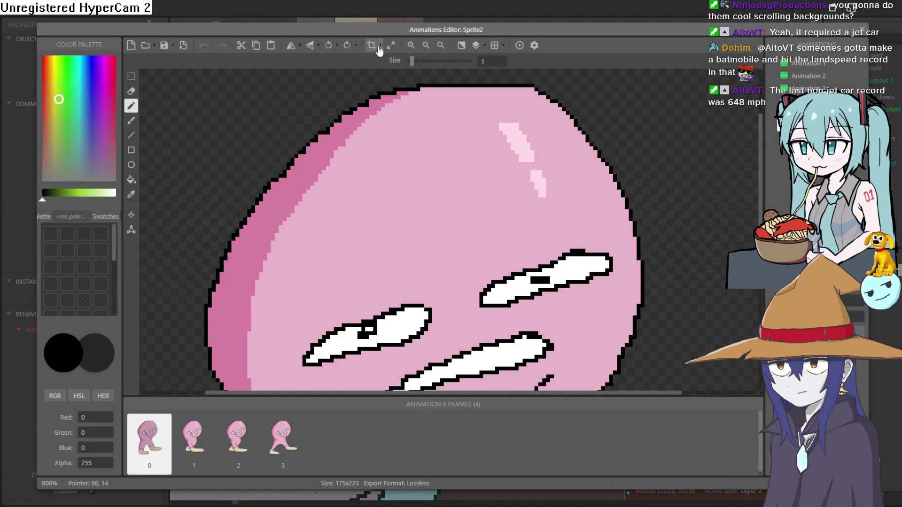
pyautogui.click(131, 76)
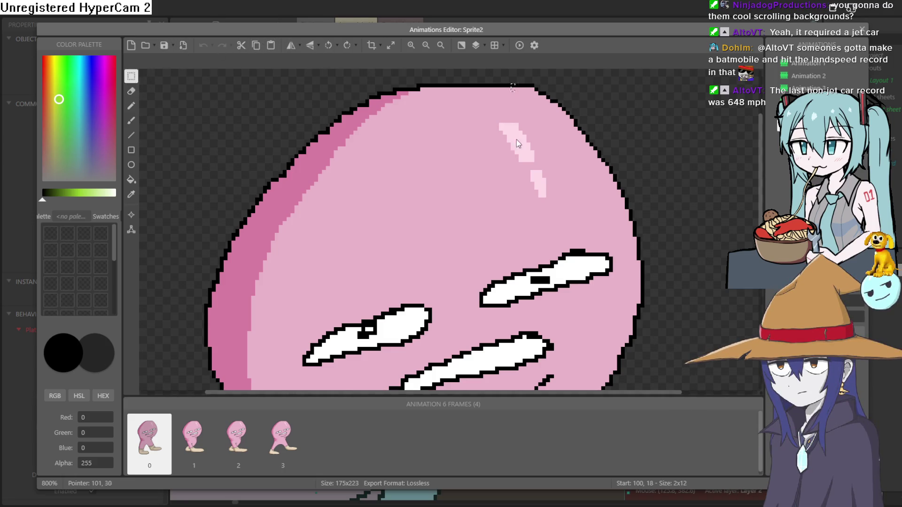
pyautogui.scroll(-5, 526, 328)
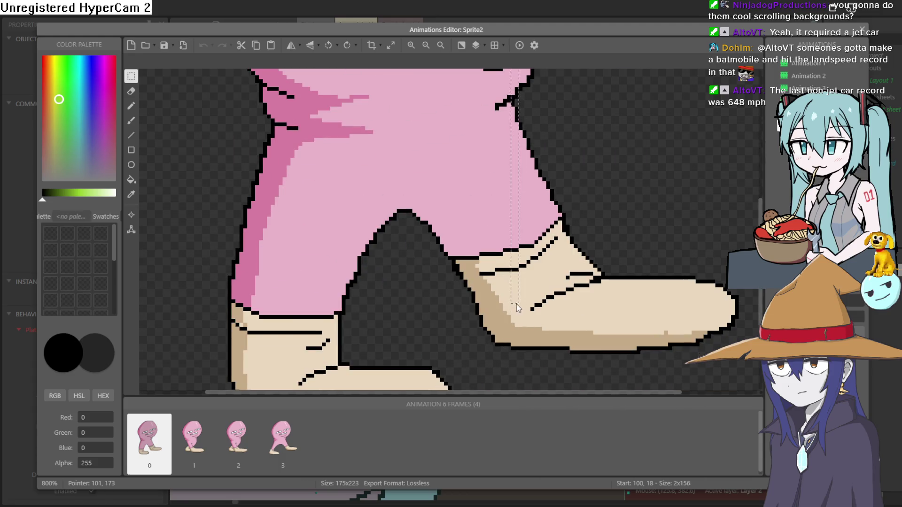
pyautogui.moveTo(521, 341); pyautogui.dragTo(520, 349)
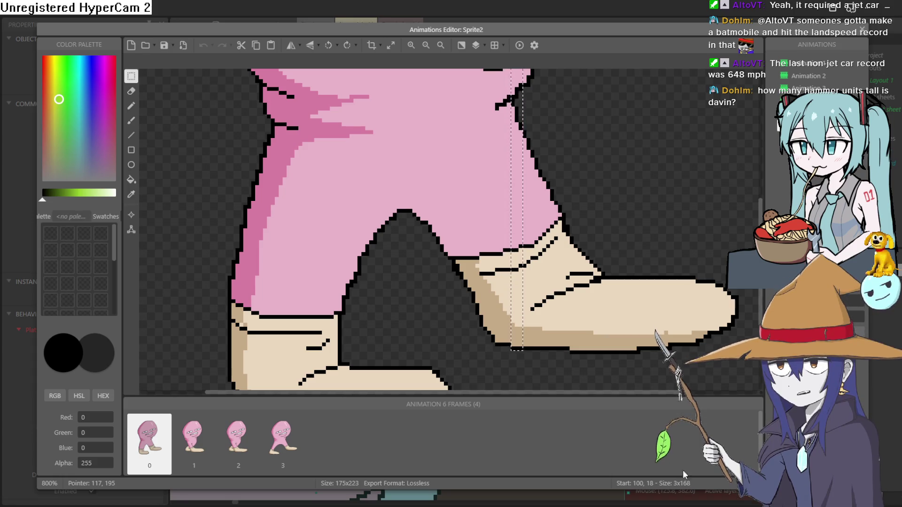
pyautogui.click(689, 362)
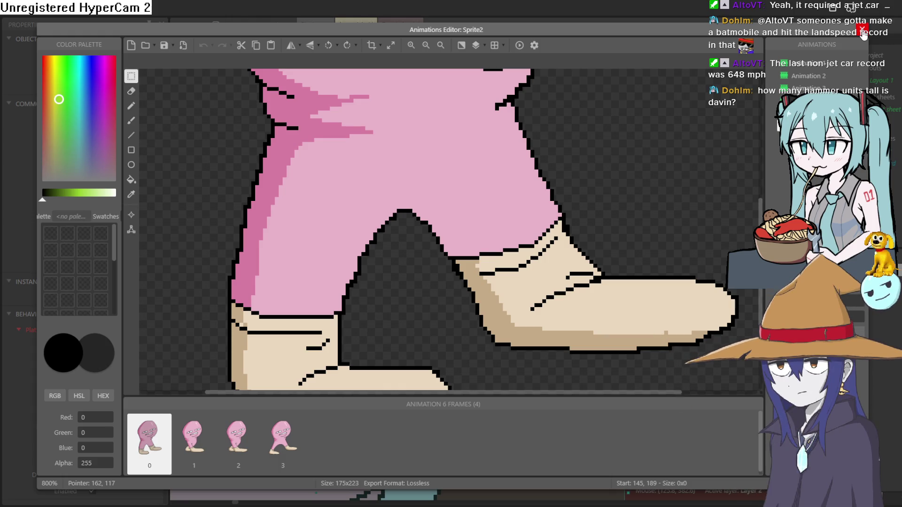
pyautogui.click(862, 32)
pyautogui.scroll(-5, 385, 168)
pyautogui.scroll(-5, 385, 169)
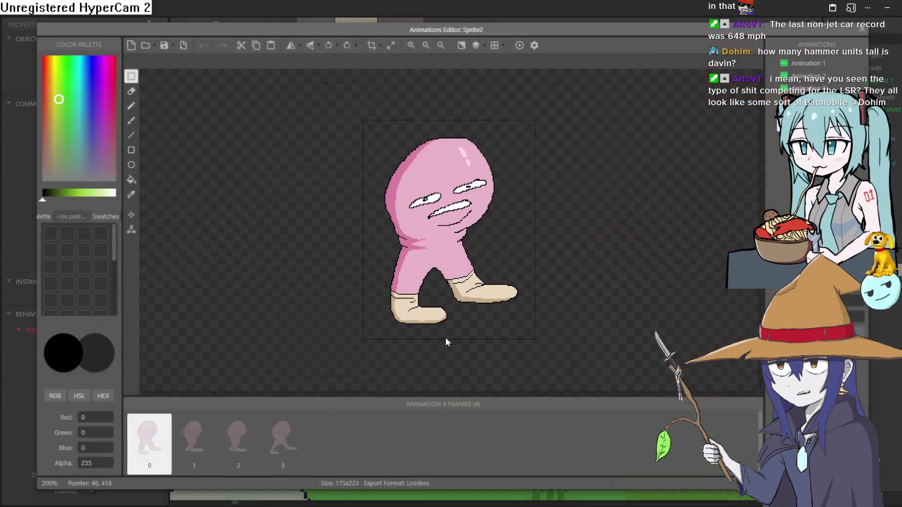
pyautogui.doubleClick(410, 446)
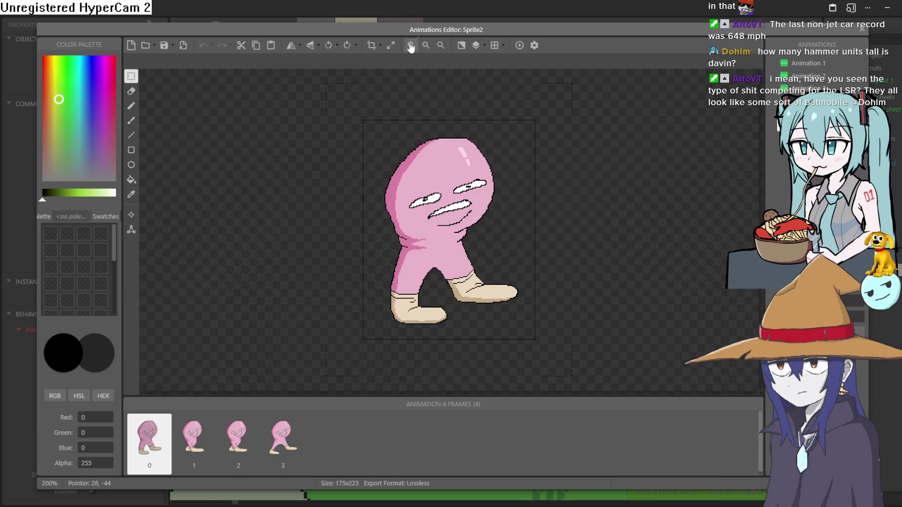
pyautogui.scroll(2, 456, 151)
pyautogui.scroll(-5, 455, 148)
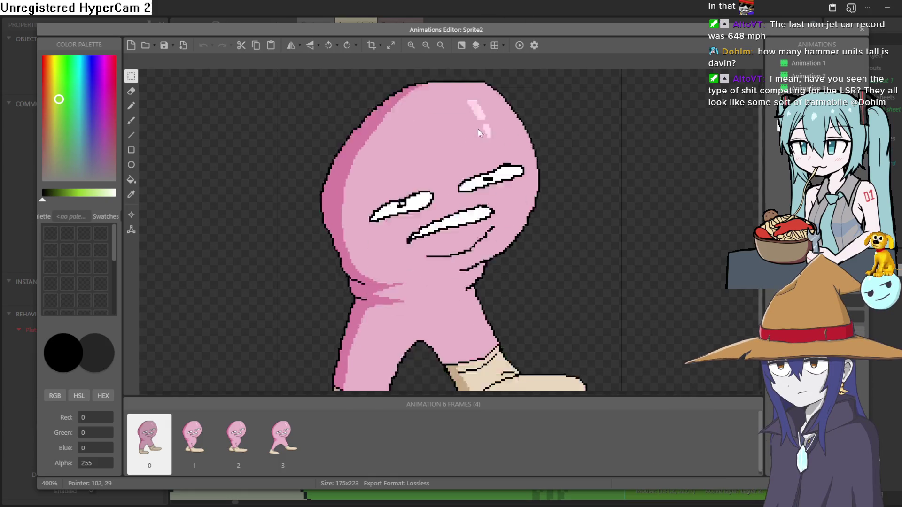
pyautogui.scroll(4, 483, 123)
pyautogui.press('Escape')
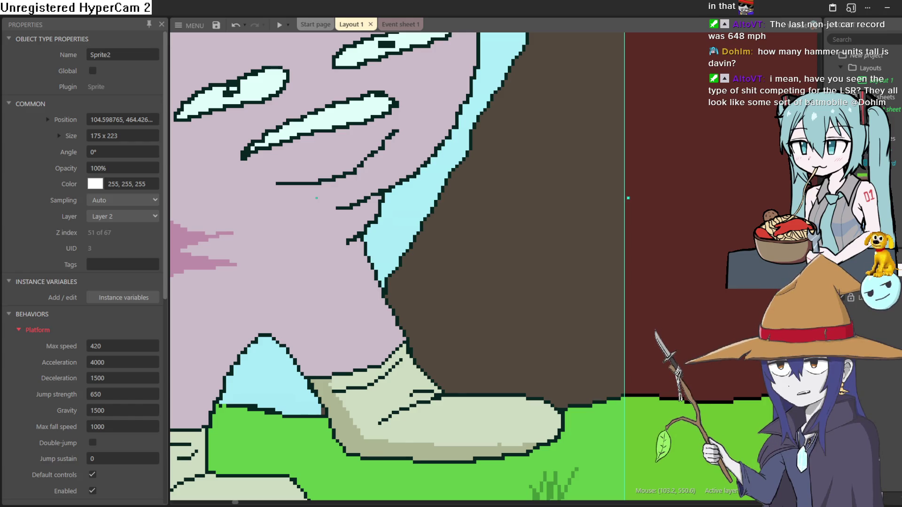
pyautogui.scroll(-5, 463, 300)
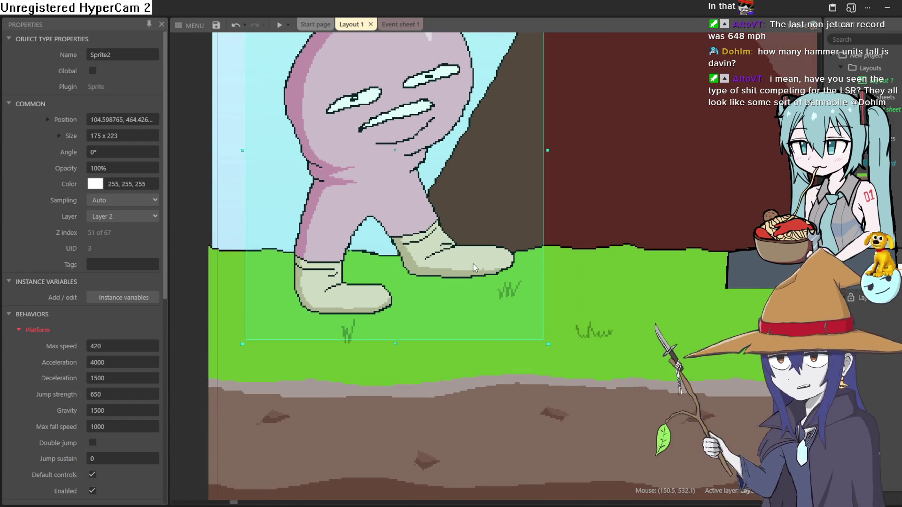
pyautogui.scroll(-2, 522, 277)
pyautogui.click(223, 205)
pyautogui.scroll(-3, 412, 160)
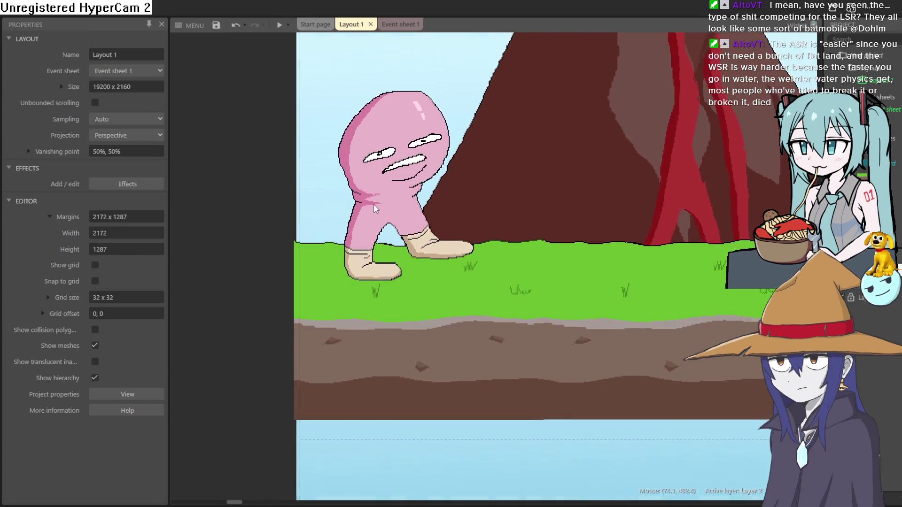
pyautogui.scroll(3, 517, 188)
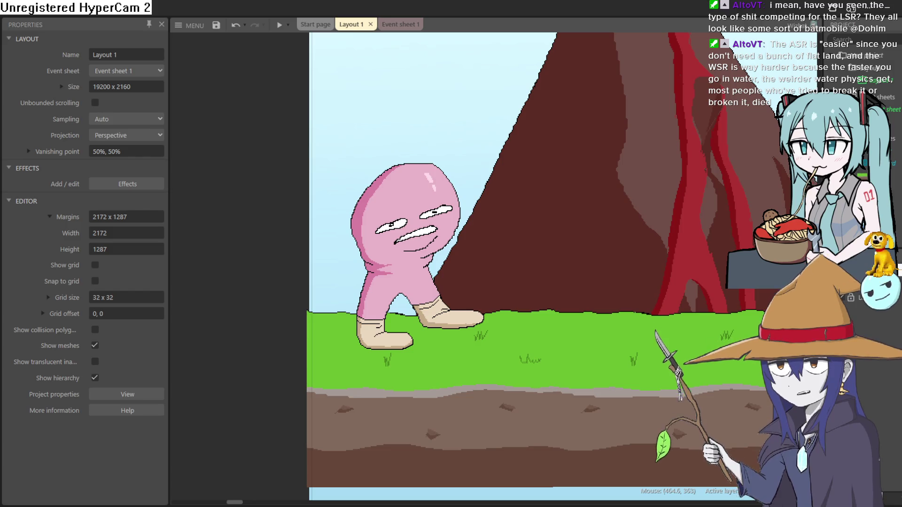
pyautogui.scroll(-2, 411, 353)
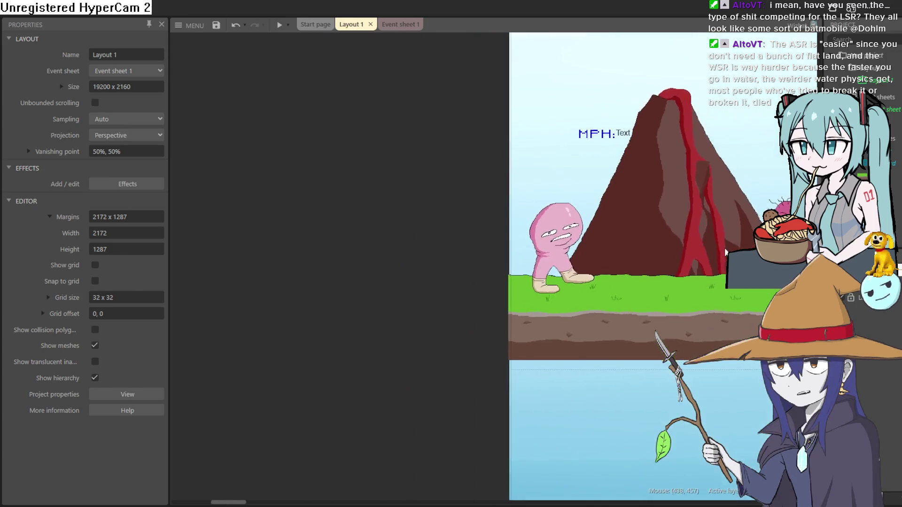
pyautogui.scroll(4, 411, 353)
pyautogui.scroll(-3, 411, 353)
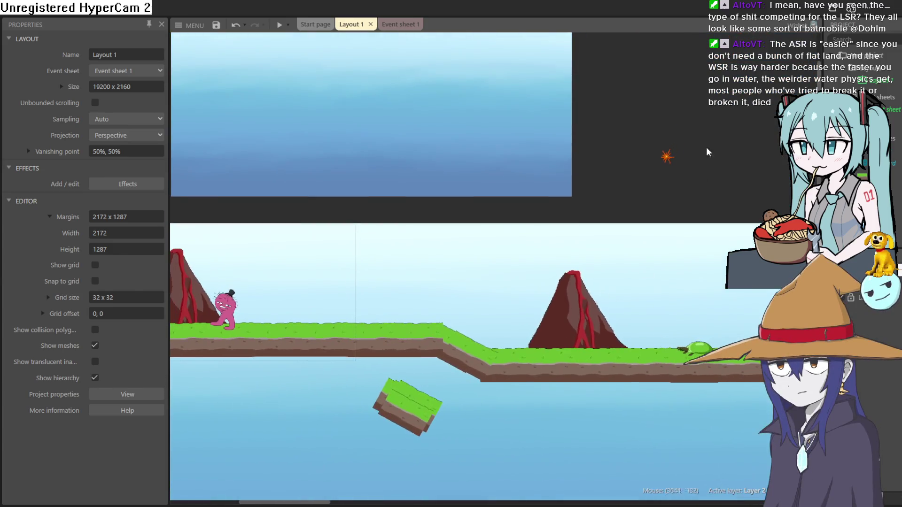
pyautogui.scroll(2, 660, 191)
pyautogui.scroll(-1, 616, 190)
pyautogui.moveTo(620, 263); pyautogui.dragTo(576, 223)
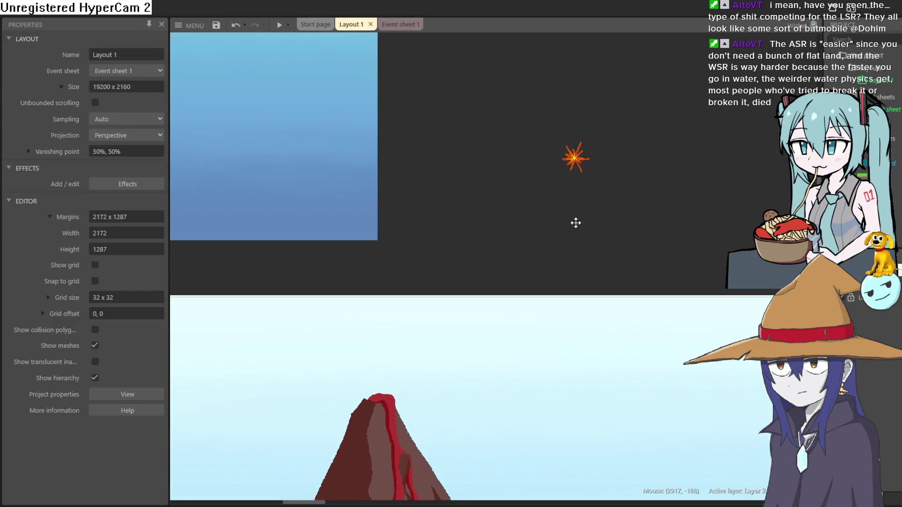
# Resize the explosion sprite's canvas to 200 x 200
pyautogui.doubleClick(581, 161)
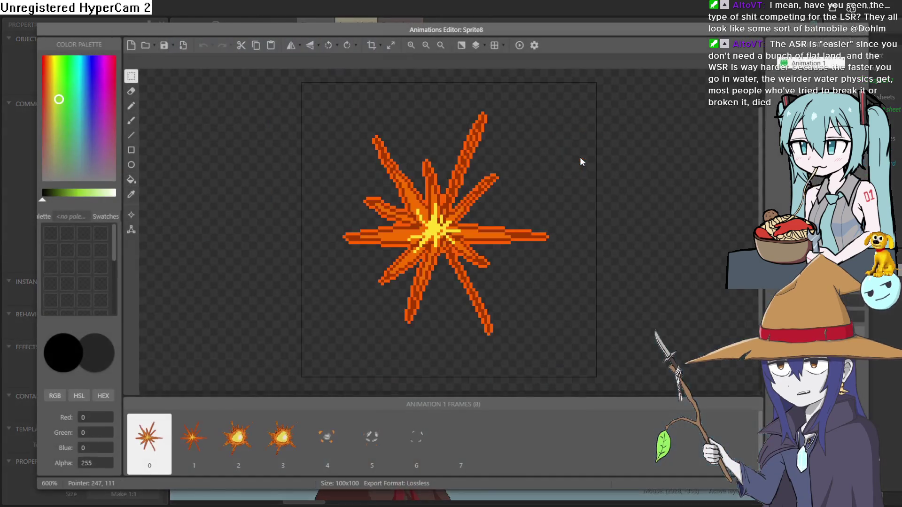
pyautogui.click(390, 45)
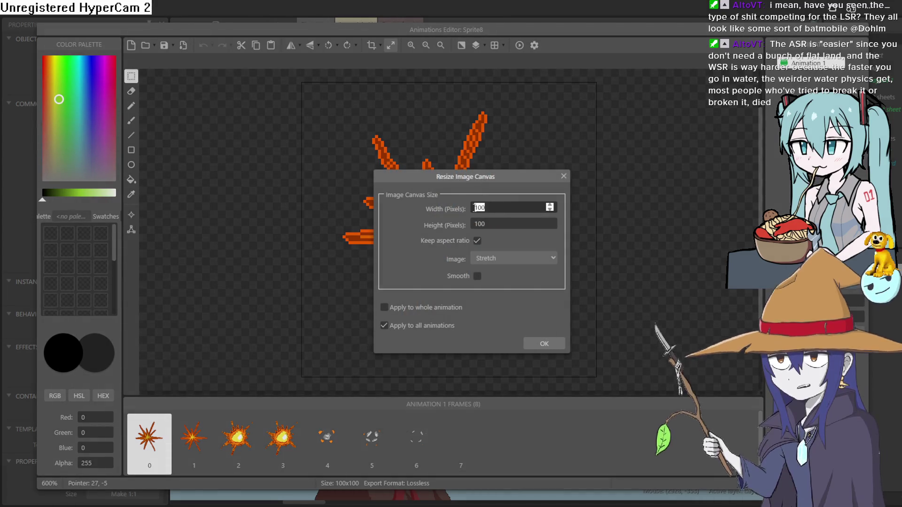
pyautogui.write('200')
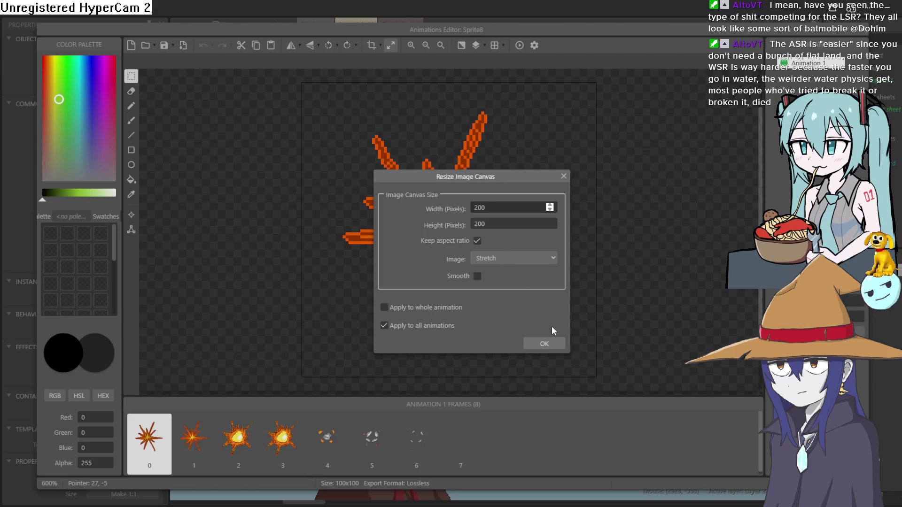
pyautogui.click(542, 343)
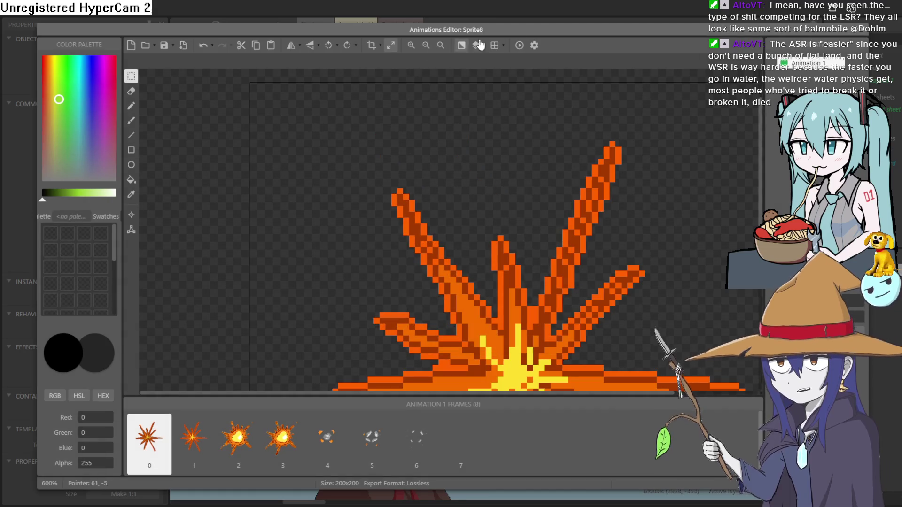
# Preview the explosion animation, then close the Animations Editor
pyautogui.click(520, 46)
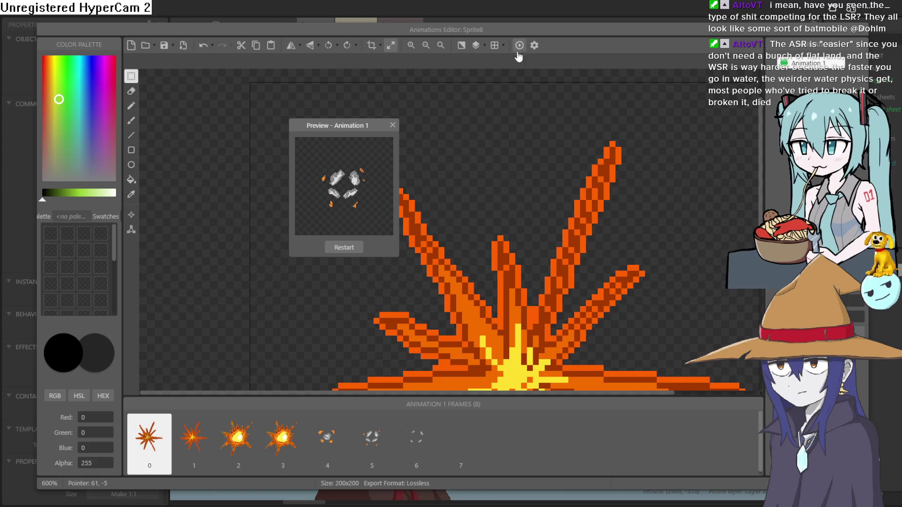
pyautogui.click(393, 125)
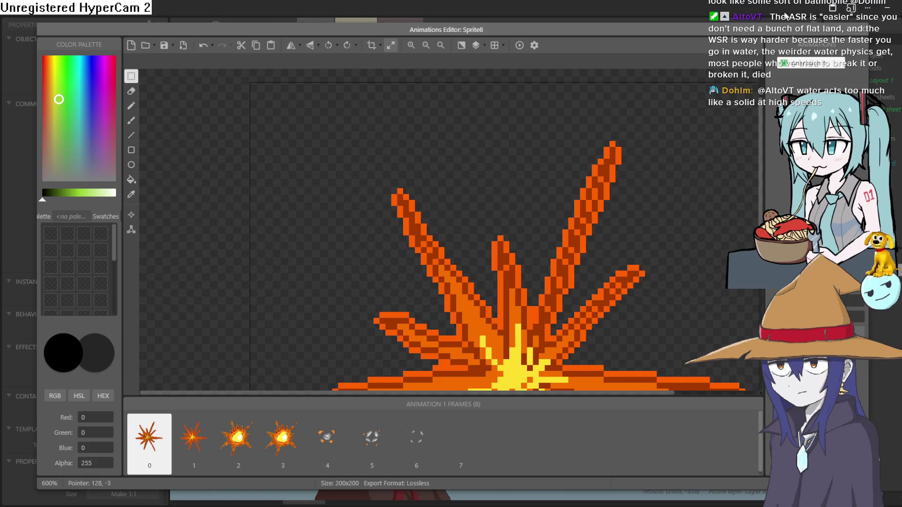
pyautogui.click(864, 29)
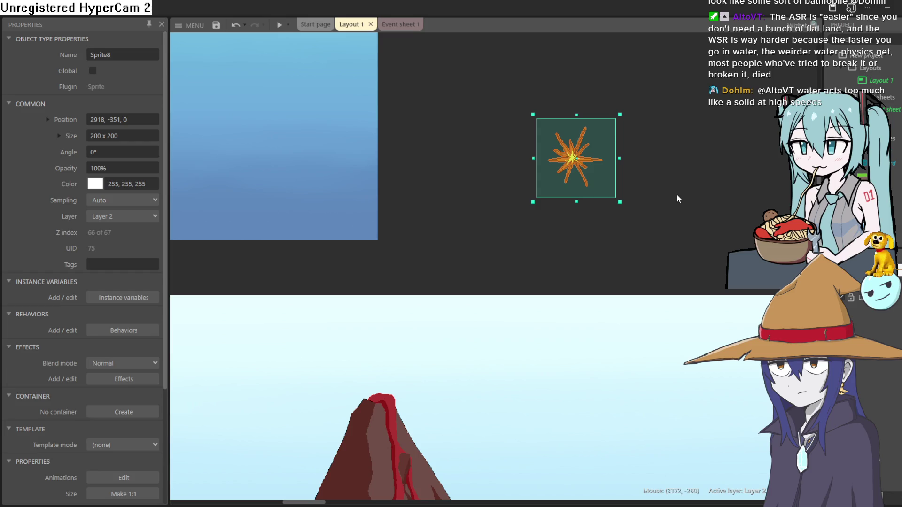
pyautogui.moveTo(662, 216); pyautogui.dragTo(594, 147)
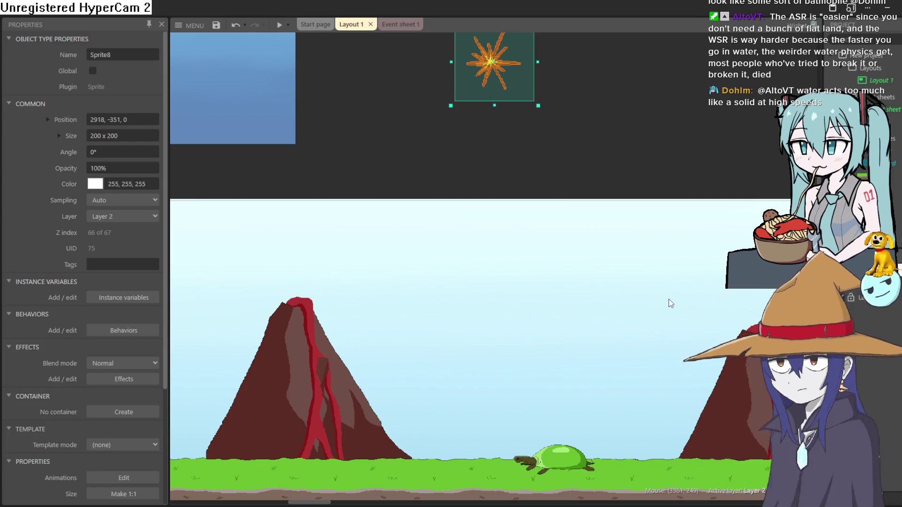
pyautogui.scroll(-5, 671, 303)
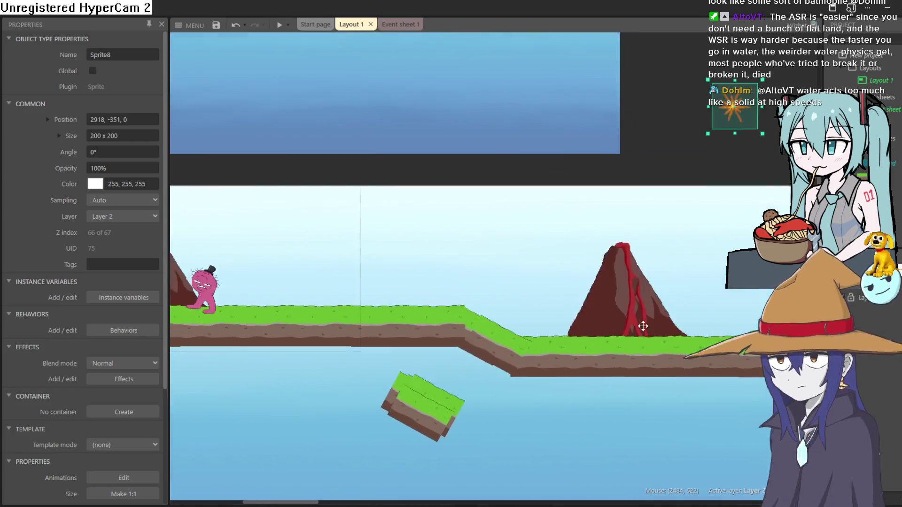
pyautogui.hscroll(-5, 643, 326)
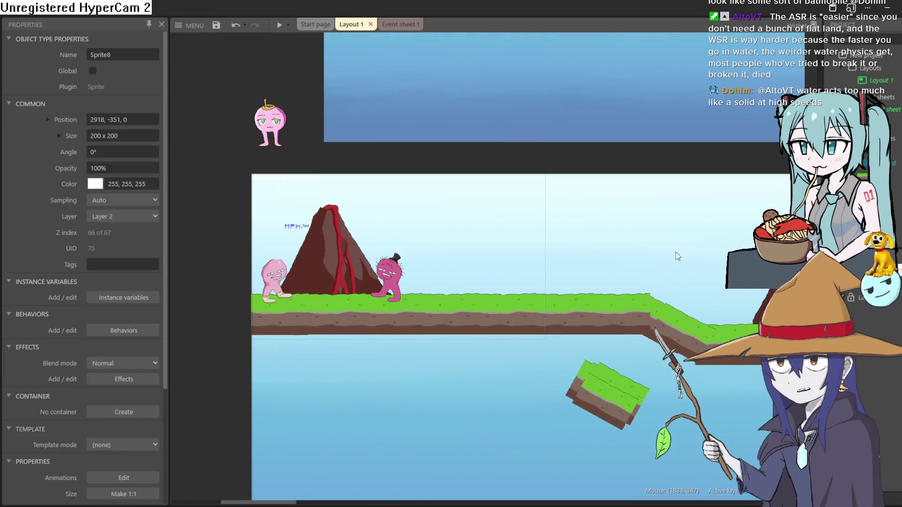
pyautogui.hscroll(4, 676, 257)
pyautogui.doubleClick(676, 257)
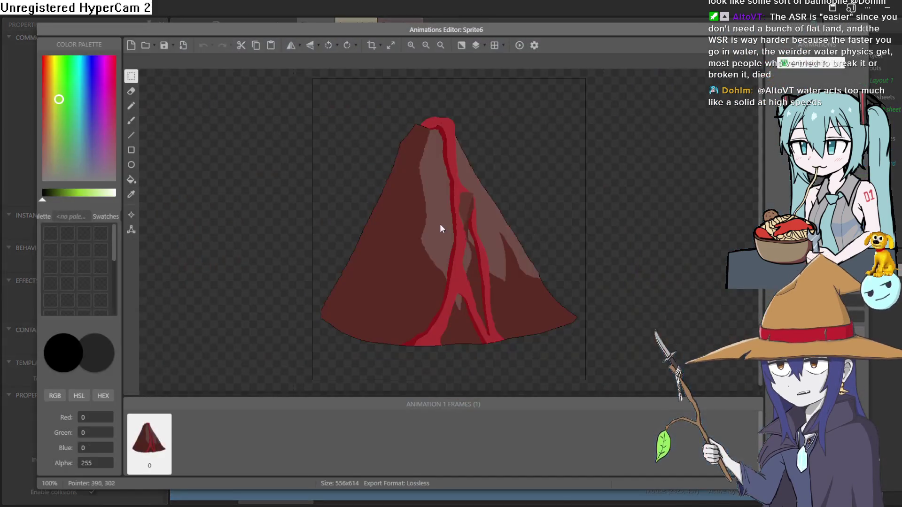
pyautogui.press('Escape')
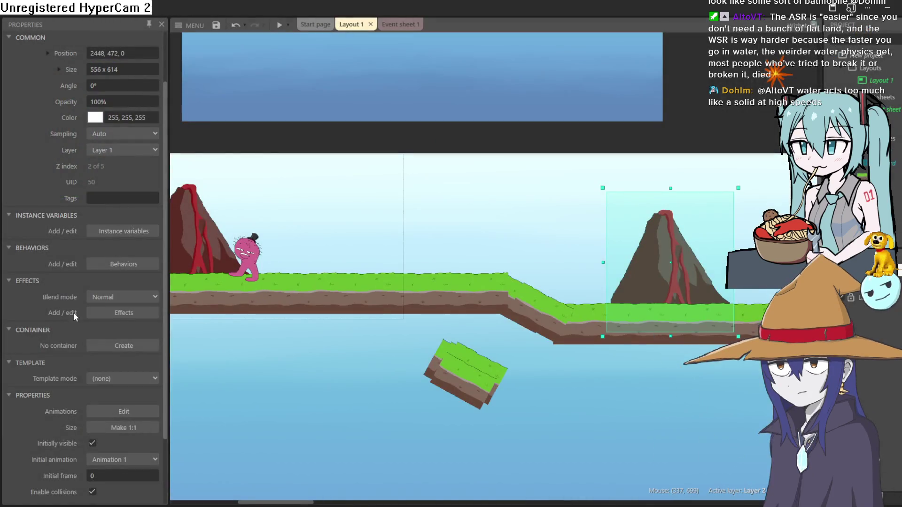
# Open the second volcano's behaviors, search 'pa' in Add behavior, then cancel and close without adding
pyautogui.scroll(-3, 94, 306)
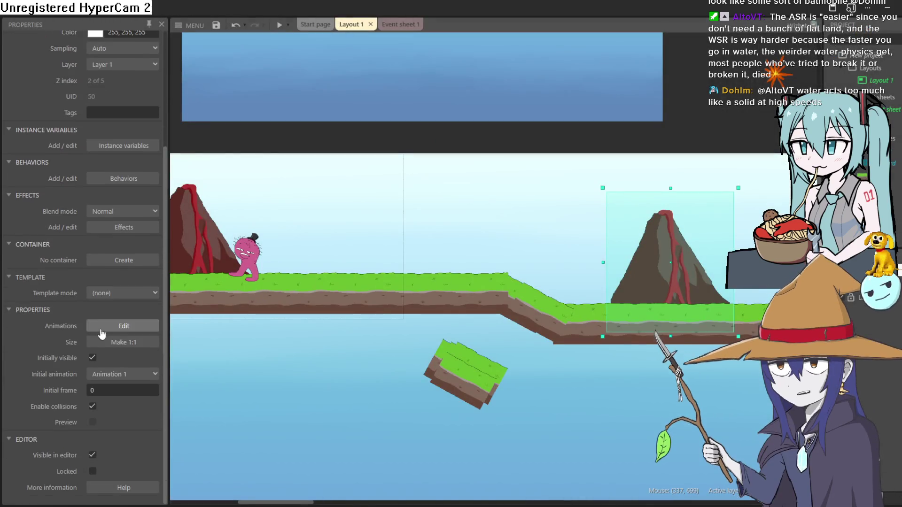
pyautogui.click(124, 179)
pyautogui.click(504, 328)
pyautogui.scroll(-5, 498, 282)
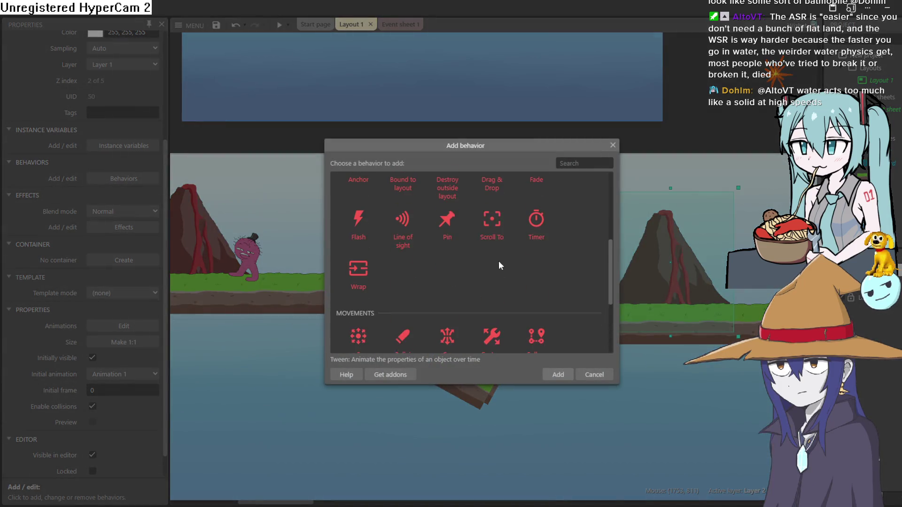
pyautogui.write('pad')
pyautogui.press('BackSpace')
pyautogui.press('BackSpace')
pyautogui.press('BackSpace')
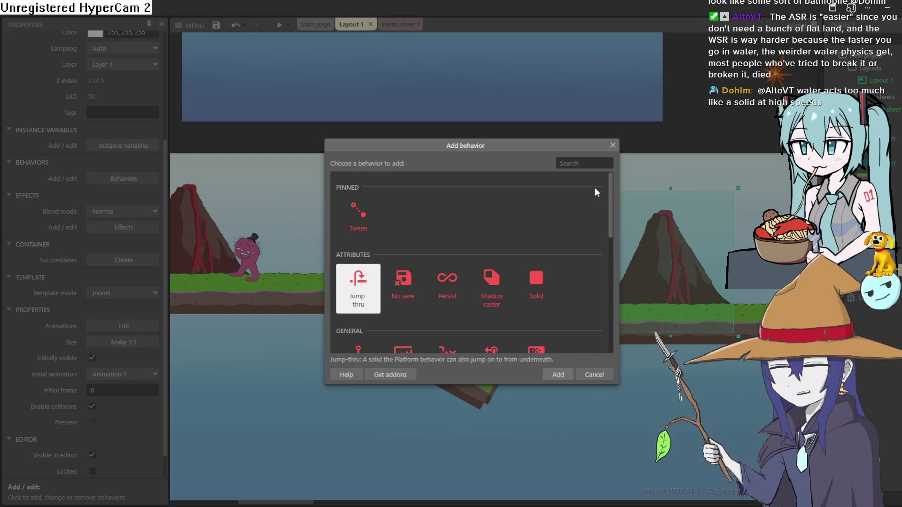
pyautogui.click(613, 145)
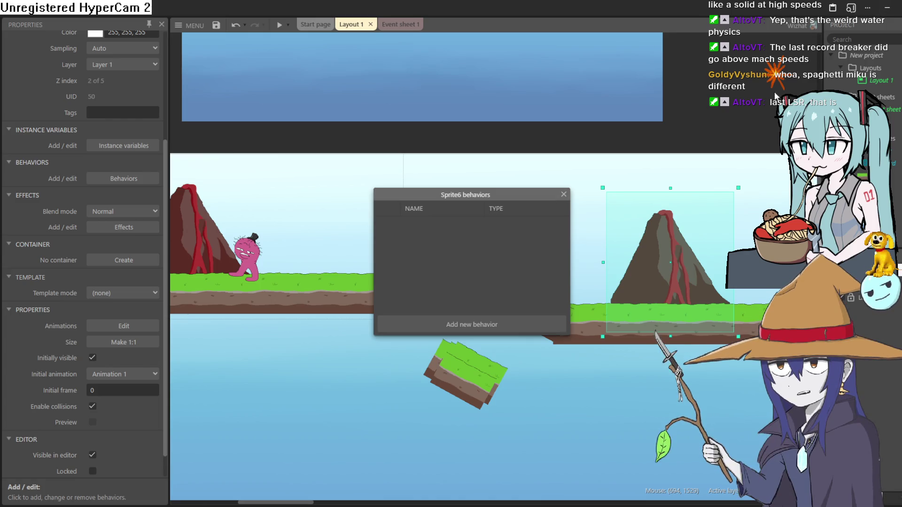
pyautogui.click(563, 194)
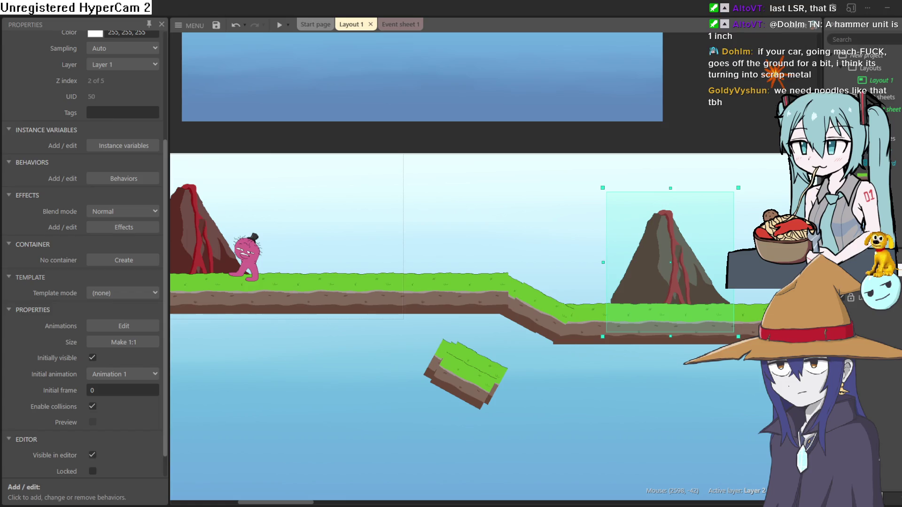
# Run Layout 1 as a game preview
pyautogui.click(279, 25)
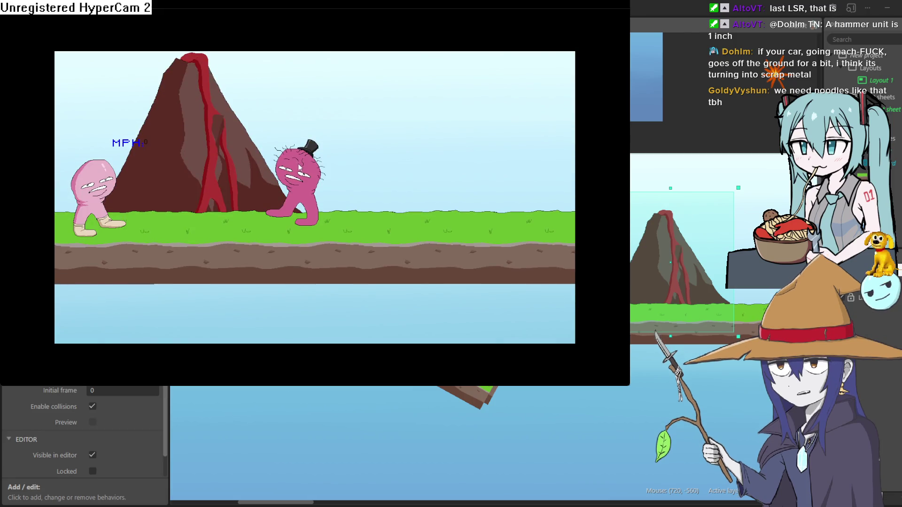
# Run the player right downhill past the volcanoes into the turtle, then close the preview
pyautogui.press('Right')
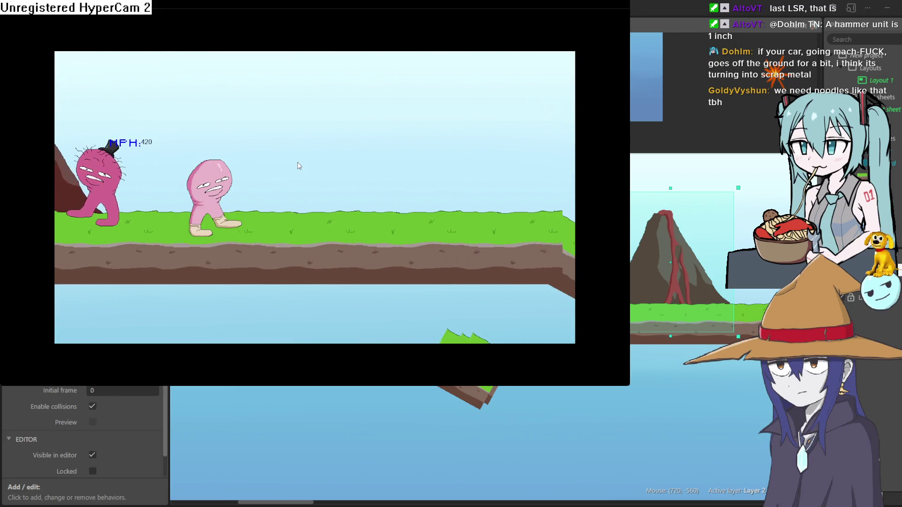
pyautogui.press('Right')
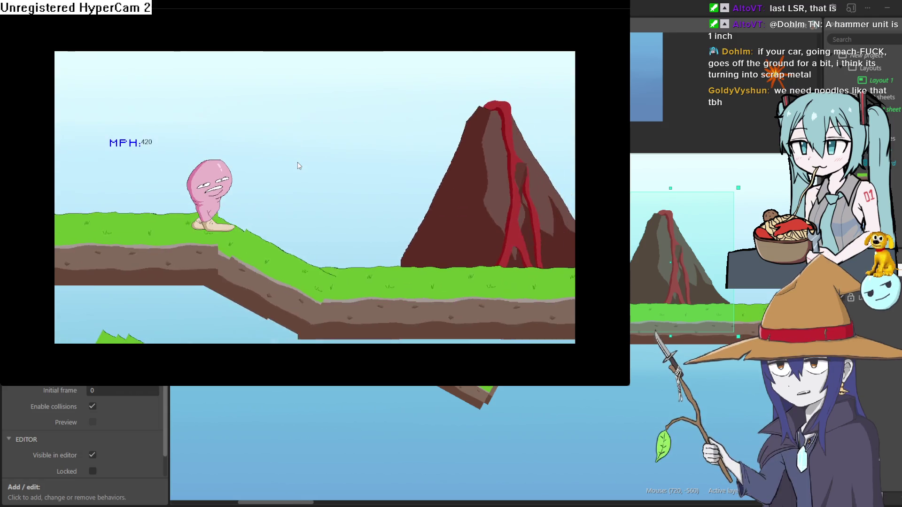
pyautogui.press('Right')
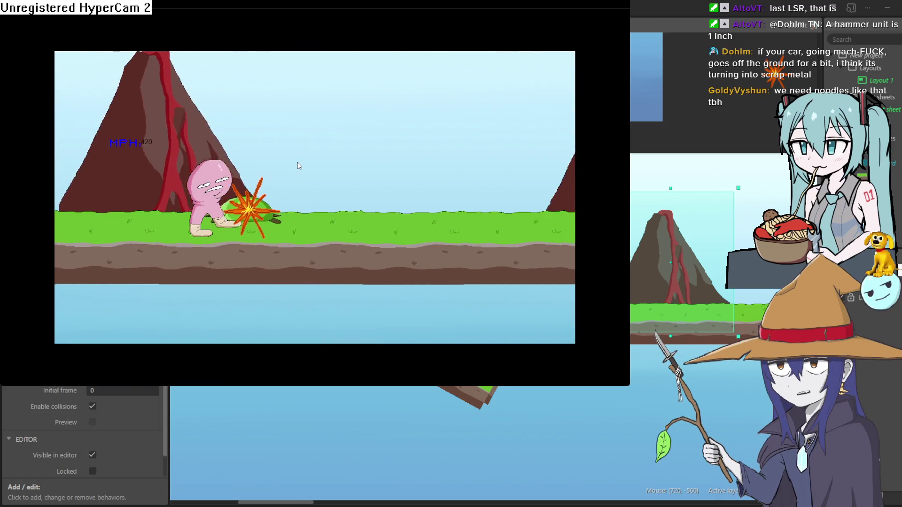
pyautogui.press('Right')
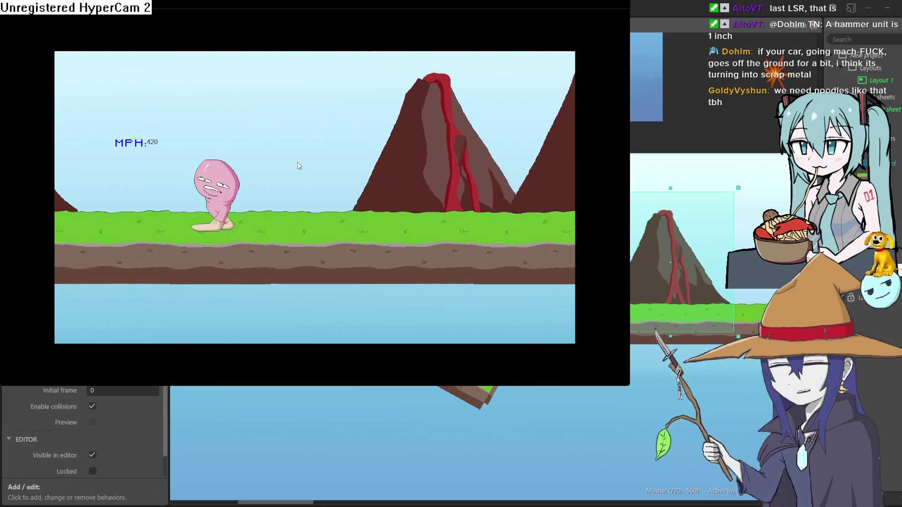
pyautogui.press('Right')
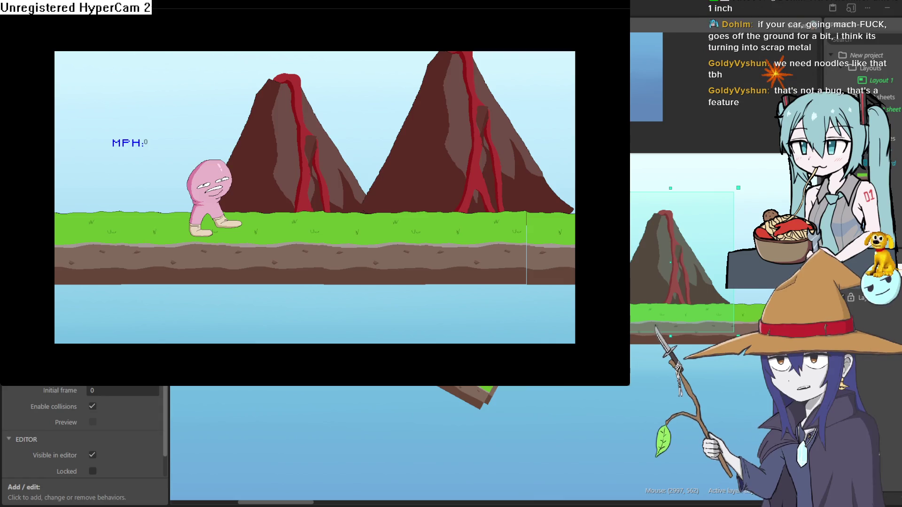
pyautogui.press('Right')
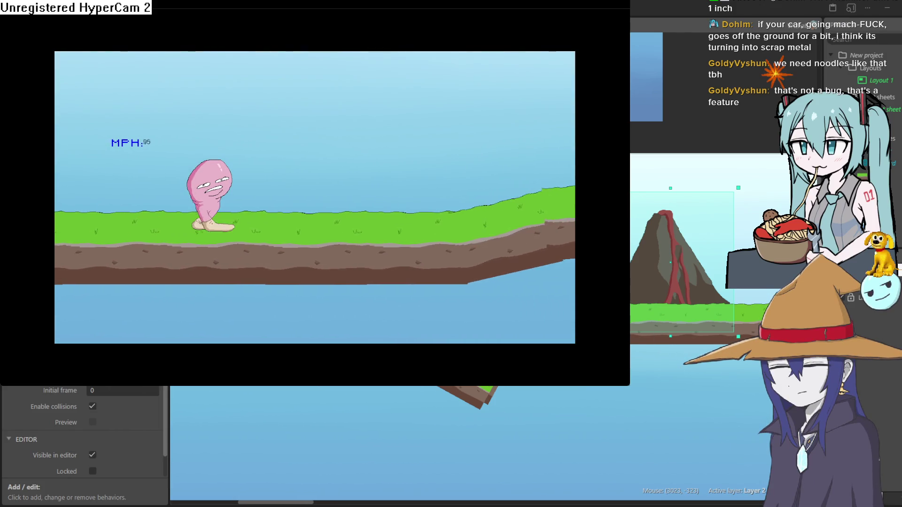
pyautogui.click(755, 19)
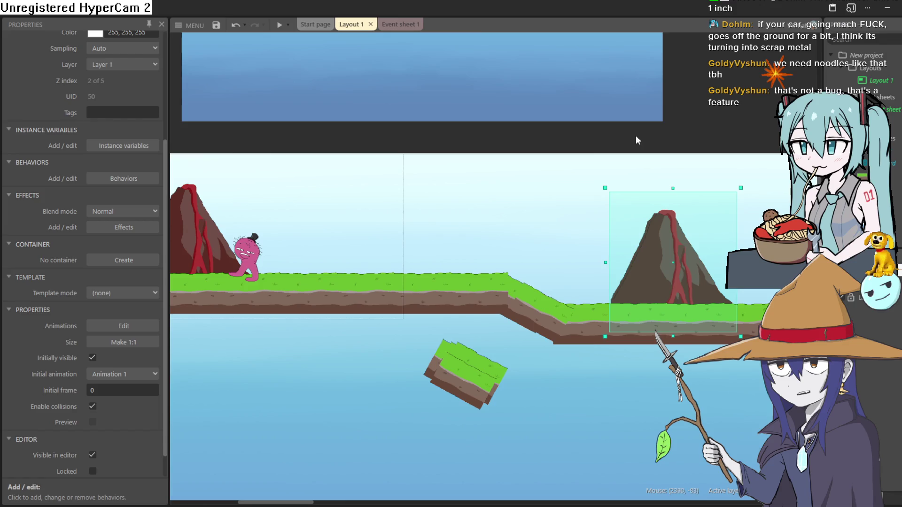
# Pan the layout back to bring the starting platform into view
pyautogui.scroll(2, 459, 177)
pyautogui.hscroll(-5, 553, 216)
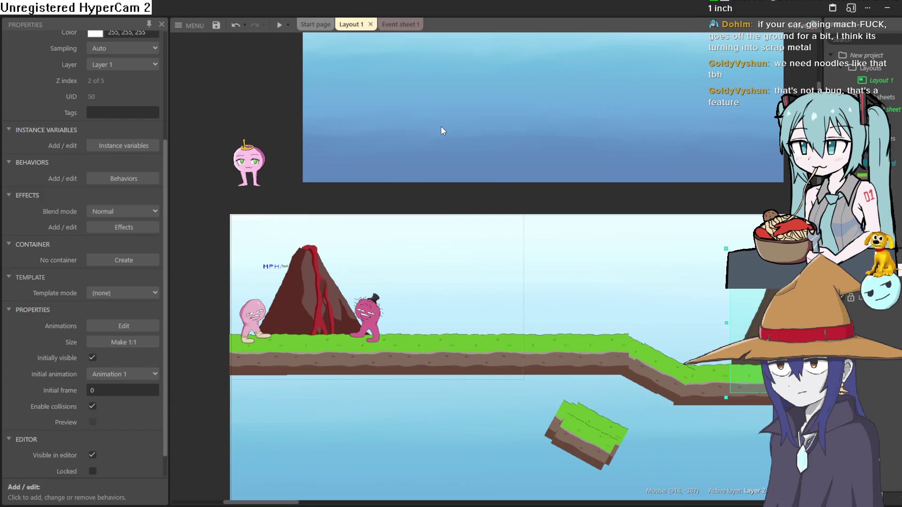
pyautogui.moveTo(477, 184)
pyautogui.mouseDown()
pyautogui.moveTo(459, 221)
pyautogui.moveTo(415, 217)
pyautogui.moveTo(436, 219)
pyautogui.mouseUp()
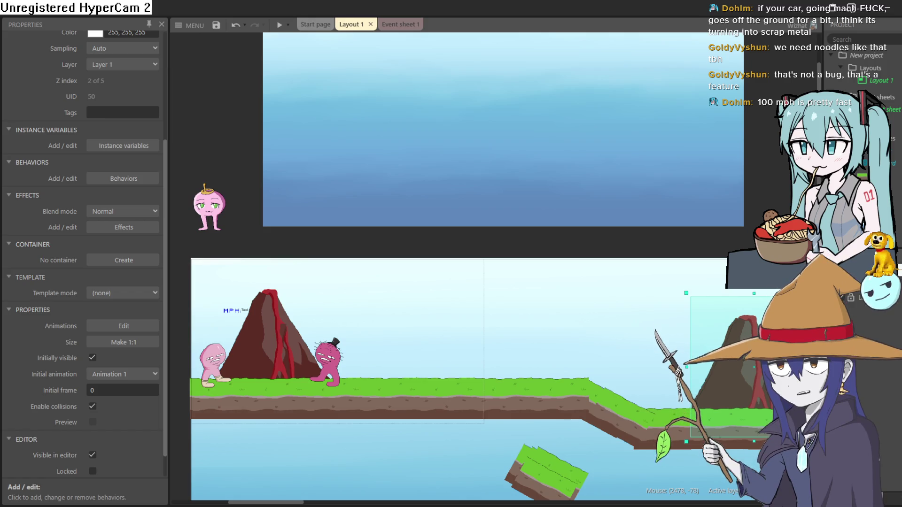
# Look over the level and Event sheet 1, then show Layout 1's settings
pyautogui.moveTo(534, 326)
pyautogui.mouseDown()
pyautogui.moveTo(459, 296)
pyautogui.moveTo(505, 270)
pyautogui.mouseUp()
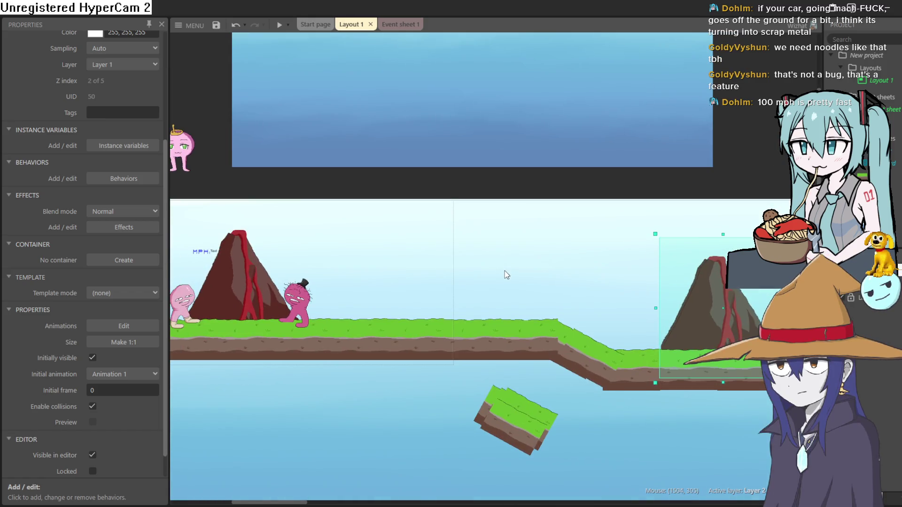
pyautogui.scroll(-3, 507, 271)
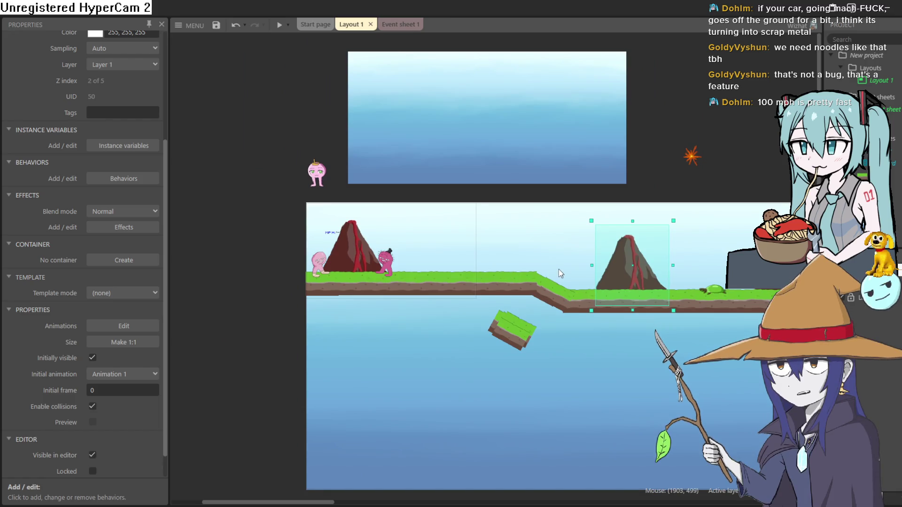
pyautogui.click(399, 24)
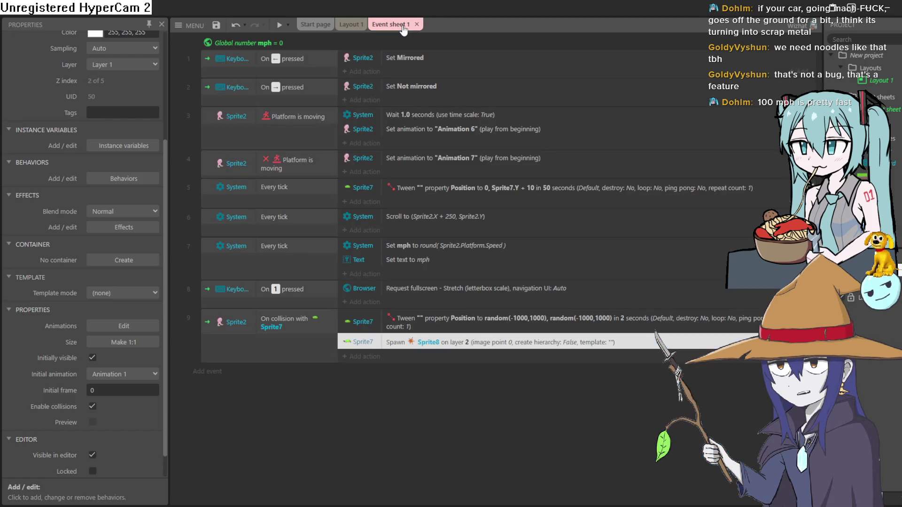
pyautogui.click(350, 24)
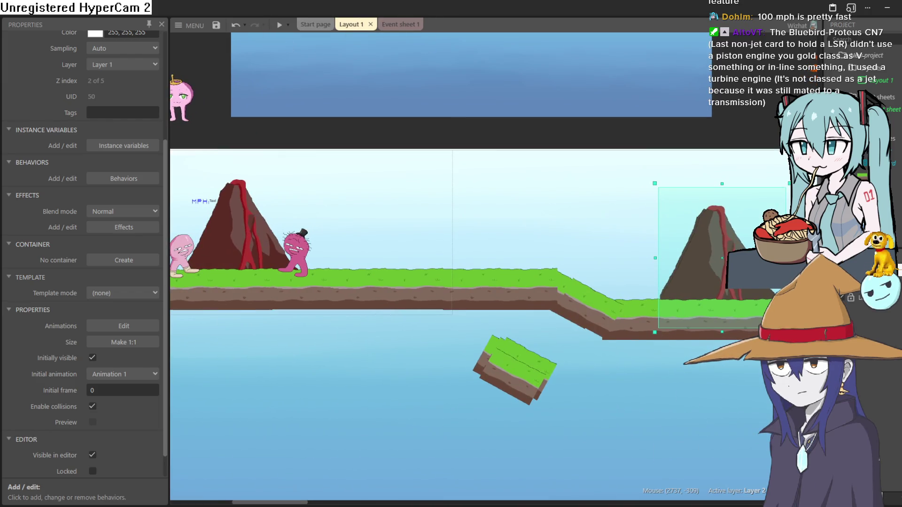
pyautogui.click(883, 81)
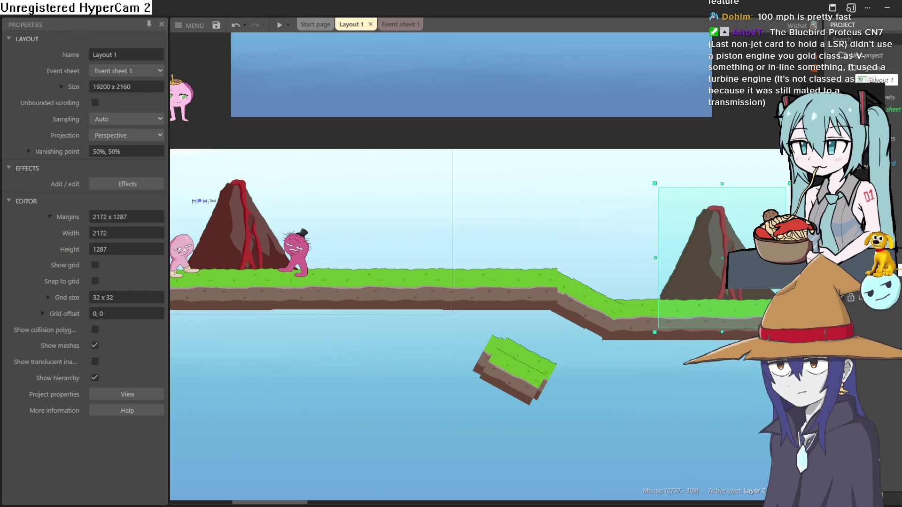
# Create a second layout, Layout 2, and open it for editing
pyautogui.click(876, 80)
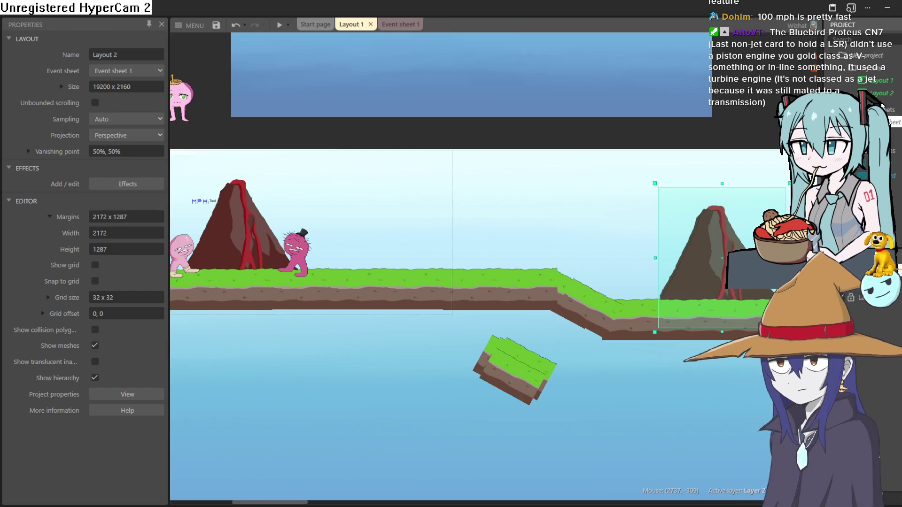
pyautogui.doubleClick(876, 93)
pyautogui.scroll(-4, 489, 187)
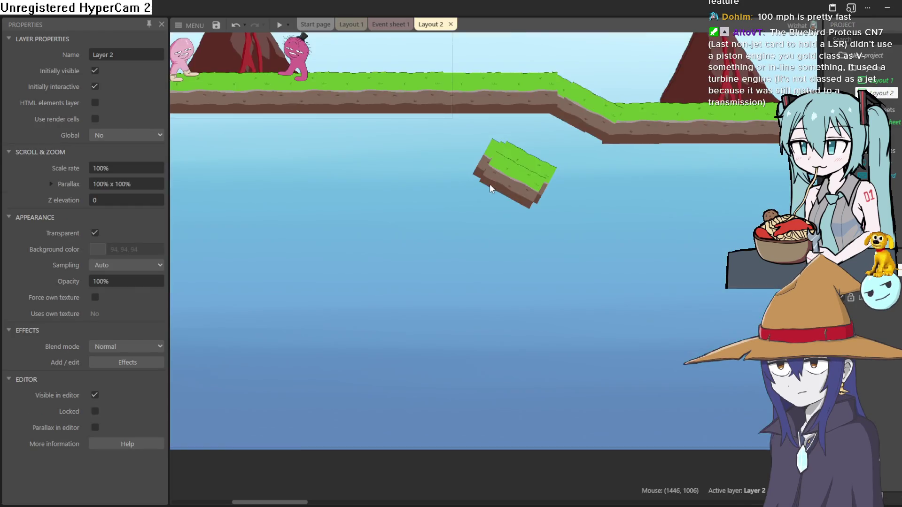
pyautogui.scroll(-3, 489, 184)
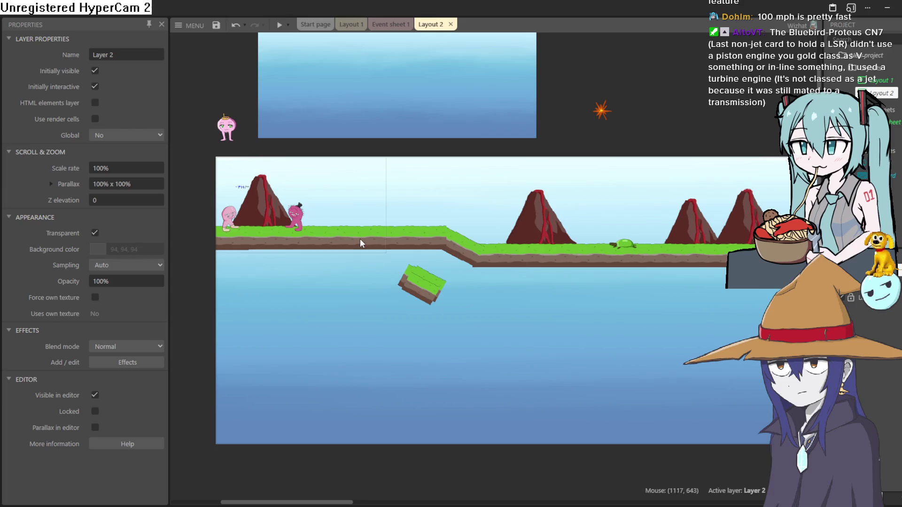
# Move one ground tile off the layout, undo the stray background move, and delete four strip tiles
pyautogui.moveTo(358, 235)
pyautogui.mouseDown()
pyautogui.moveTo(480, 255)
pyautogui.moveTo(607, 119)
pyautogui.mouseUp()
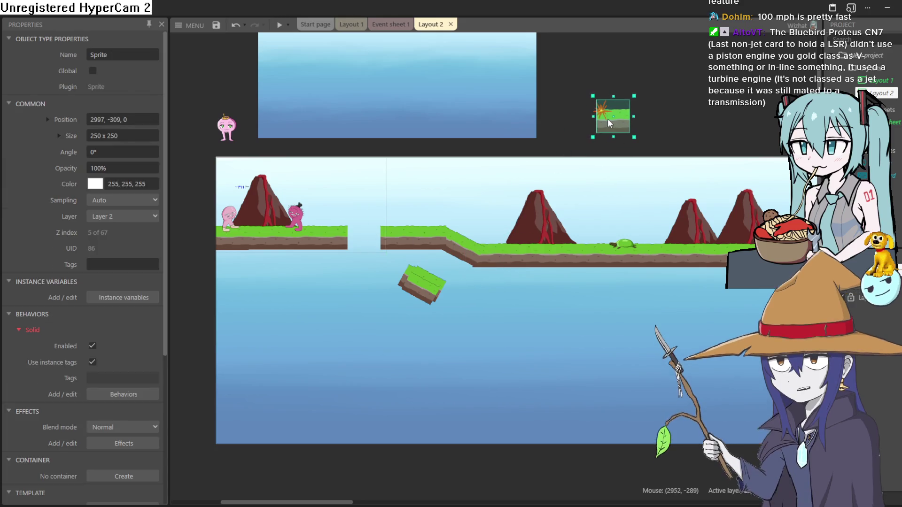
pyautogui.moveTo(379, 176); pyautogui.dragTo(463, 277)
pyautogui.hotkey('ctrl', 'z')
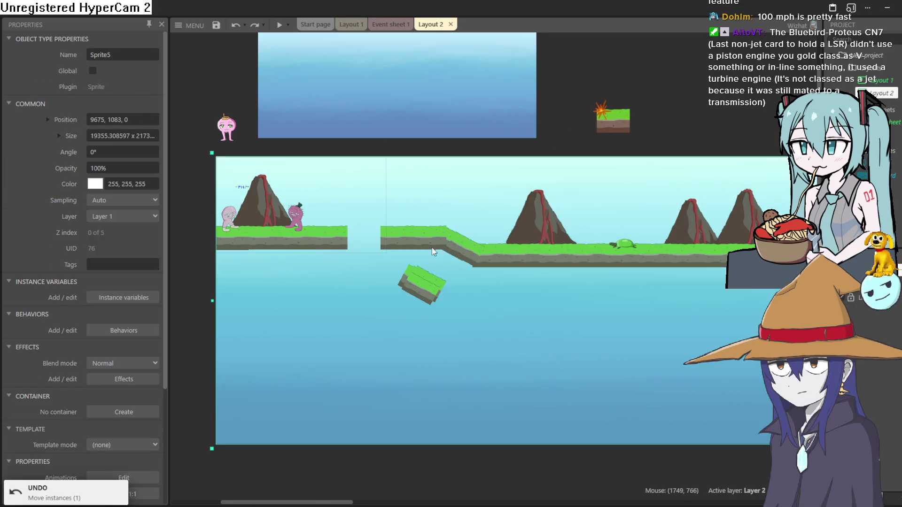
pyautogui.click(415, 241)
pyautogui.keyDown('shift'); pyautogui.click(443, 290); pyautogui.keyUp('shift')
pyautogui.keyDown('shift'); pyautogui.click(430, 237); pyautogui.keyUp('shift')
pyautogui.keyDown('shift'); pyautogui.click(480, 253); pyautogui.keyUp('shift')
pyautogui.moveTo(454, 232); pyautogui.dragTo(534, 259)
pyautogui.press('Delete')
# Delete the remaining five ground tiles one by one, then switch to the browser
pyautogui.press('Delete')
pyautogui.click(546, 253)
pyautogui.press('Delete')
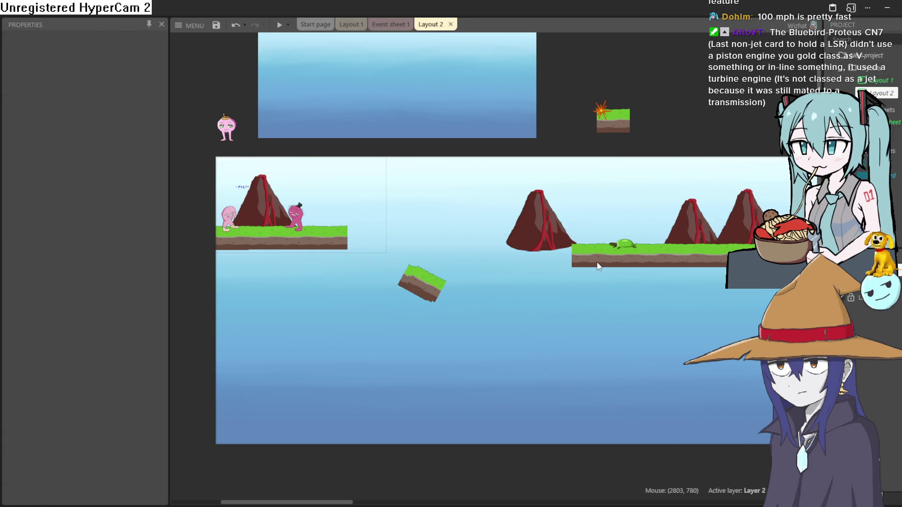
pyautogui.click(599, 264)
pyautogui.press('Delete')
pyautogui.click(622, 269)
pyautogui.press('Delete')
pyautogui.click(649, 255)
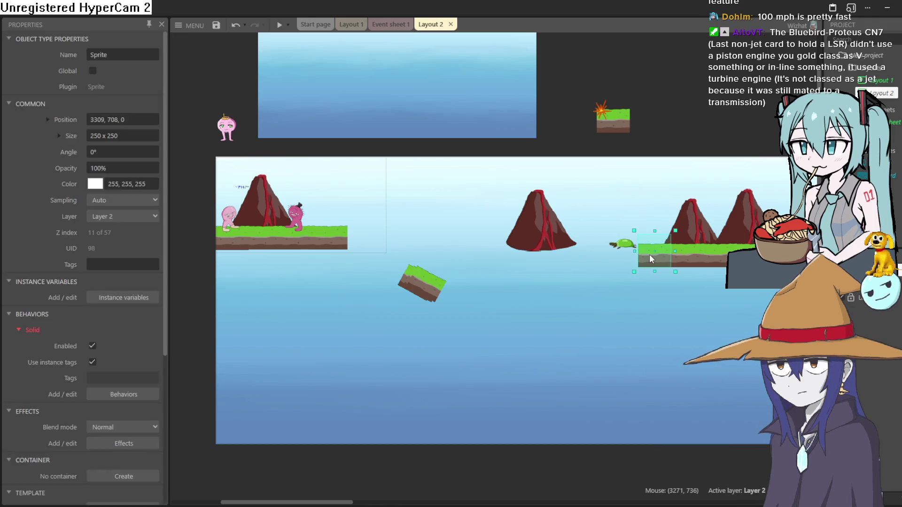
pyautogui.press('Delete')
pyautogui.click(693, 266)
pyautogui.press('Delete')
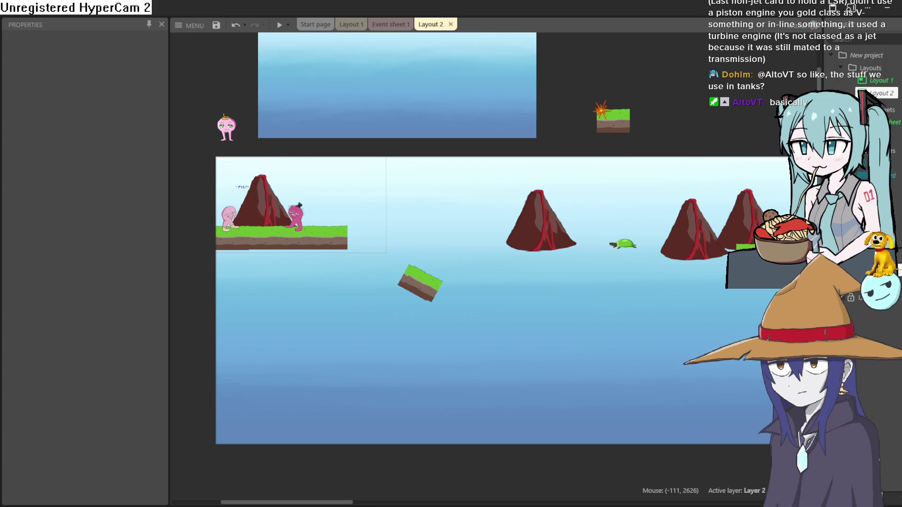
pyautogui.hotkey('alt', 'Tab')
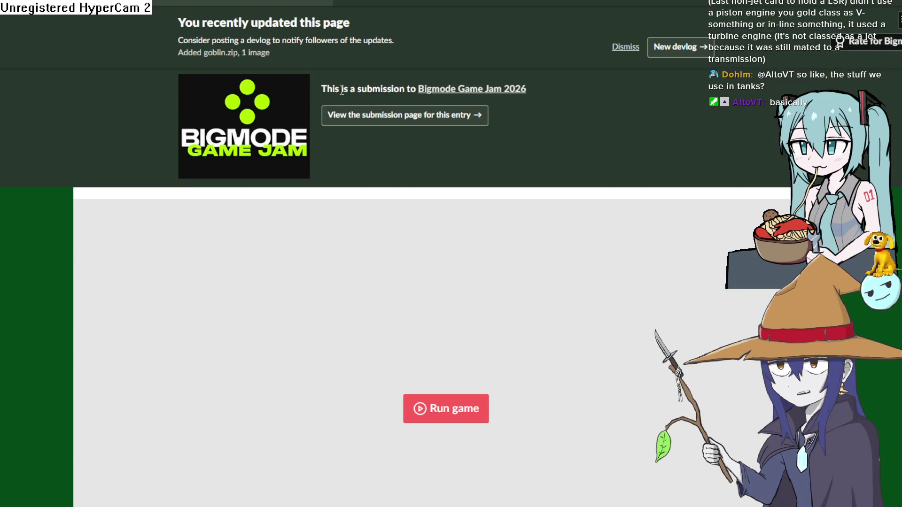
# Check the game's itch.io page and expand its More information publishing details
pyautogui.click(441, 90)
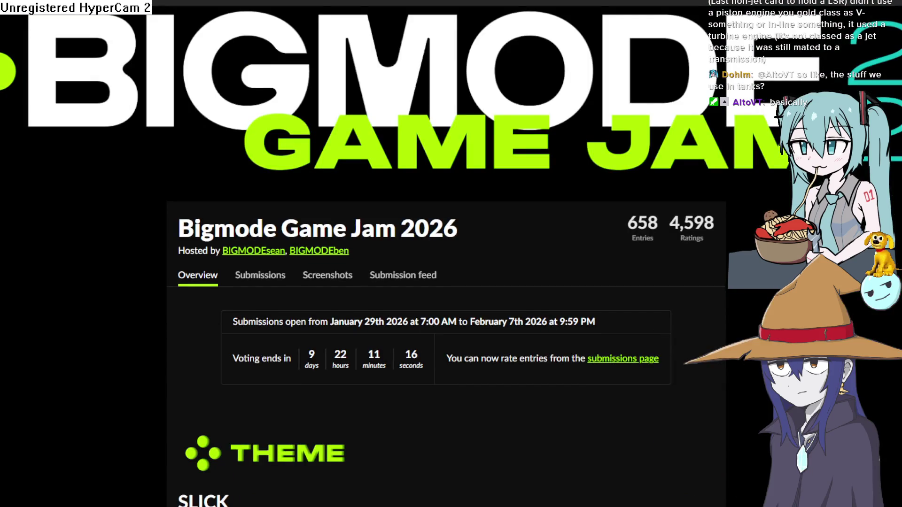
pyautogui.hotkey('alt', 'Left')
pyautogui.scroll(-9, 373, 170)
pyautogui.click(141, 392)
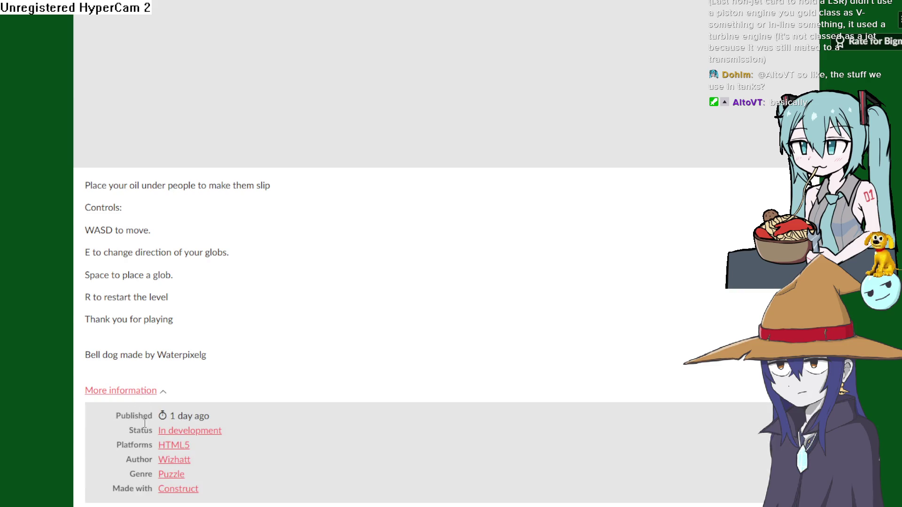
pyautogui.scroll(-3, 171, 439)
pyautogui.scroll(12, 177, 294)
# Open Glob Quest's Bigmode Game Jam 2026 submission page and look it over
pyautogui.click(436, 115)
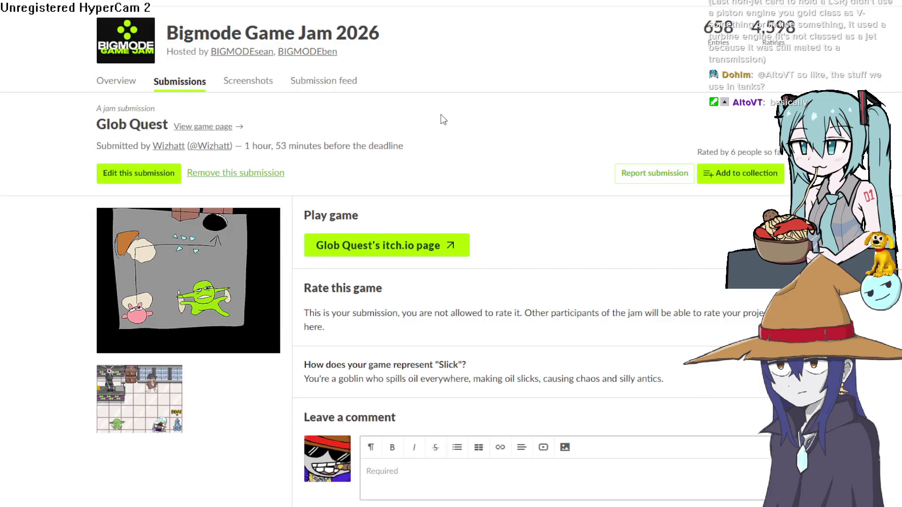
pyautogui.scroll(-7, 698, 167)
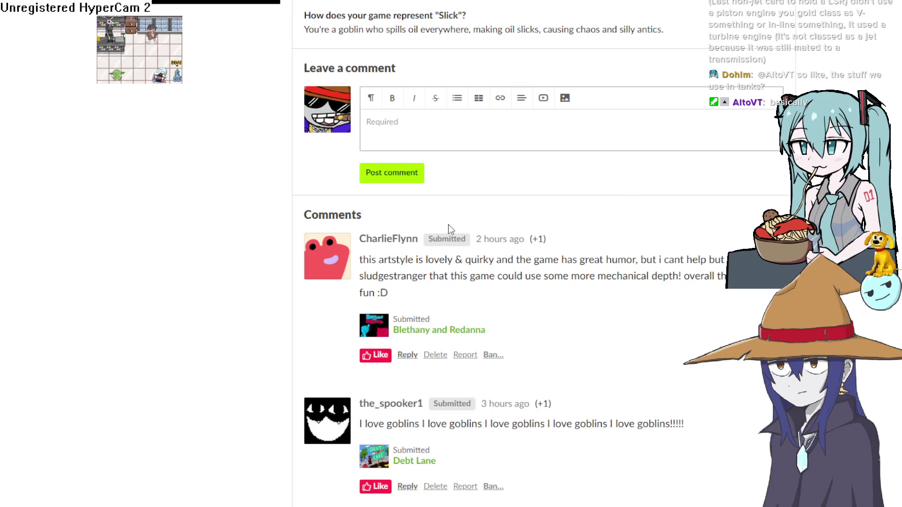
pyautogui.scroll(7, 448, 225)
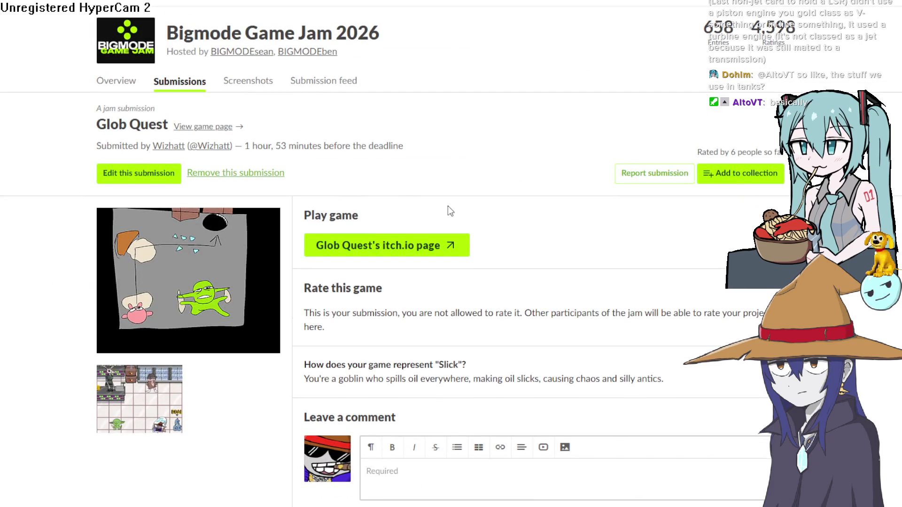
pyautogui.scroll(-7, 447, 206)
pyautogui.scroll(7, 447, 206)
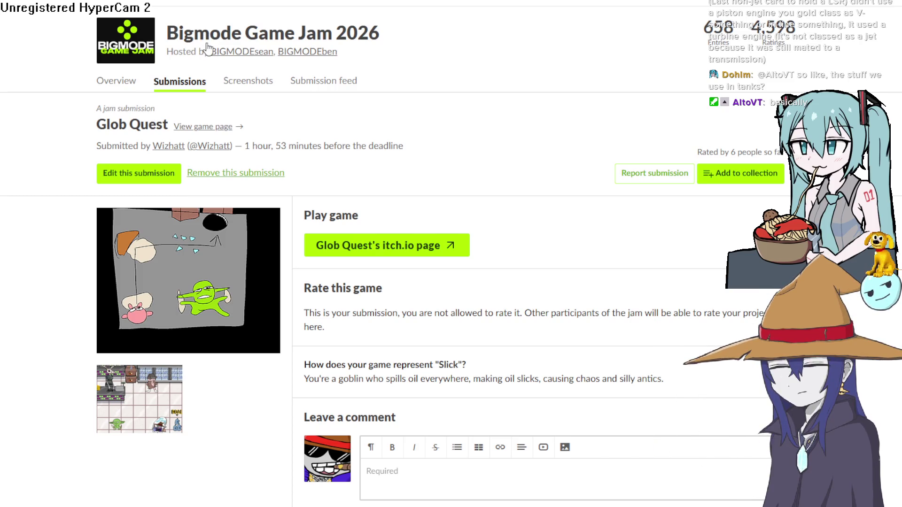
pyautogui.click(222, 38)
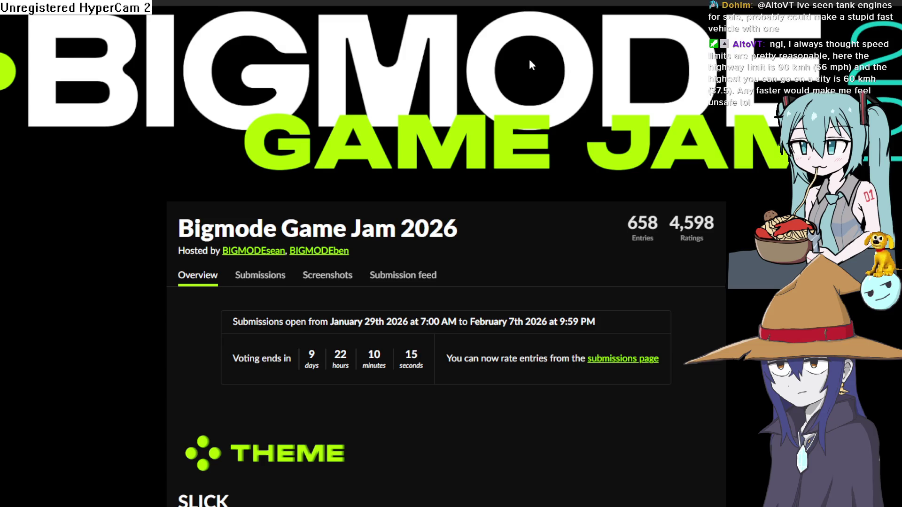
# Scroll through the jam overview's Theme, Rules, Q&A and Prizes sections
pyautogui.scroll(-5, 534, 70)
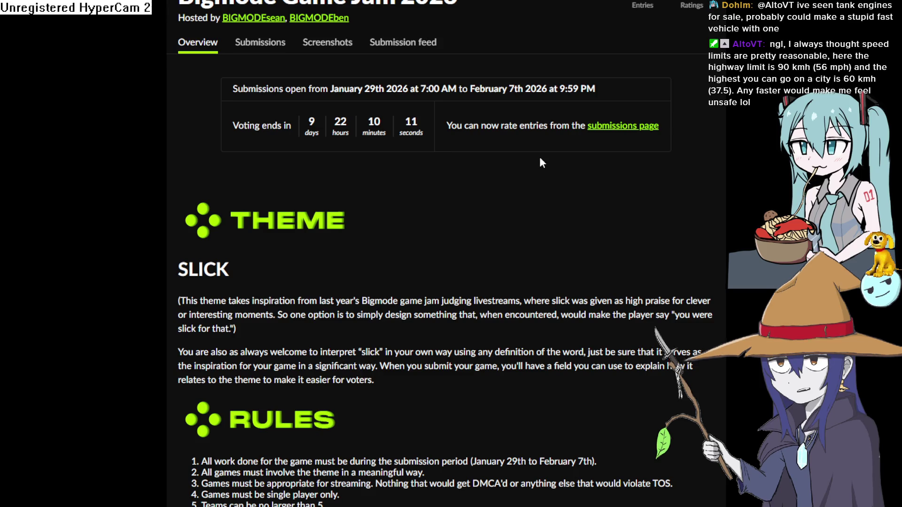
pyautogui.scroll(5, 537, 167)
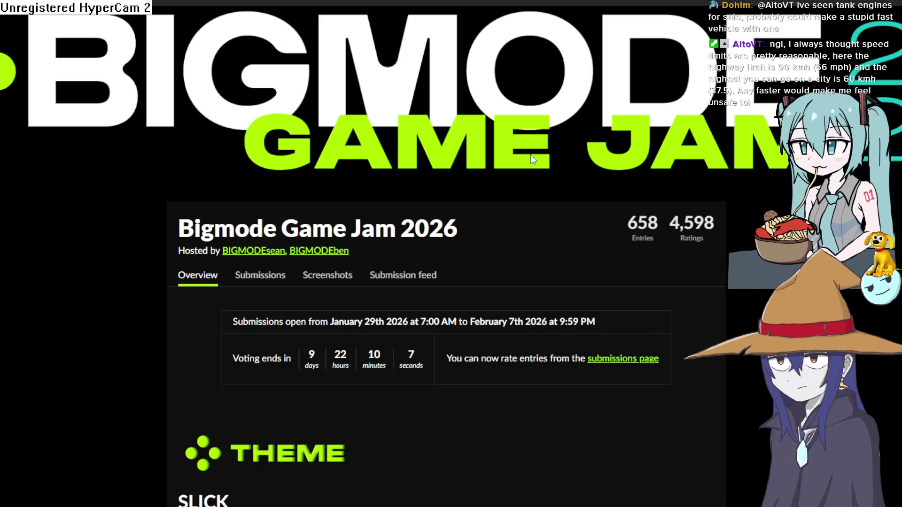
pyautogui.scroll(-15, 528, 154)
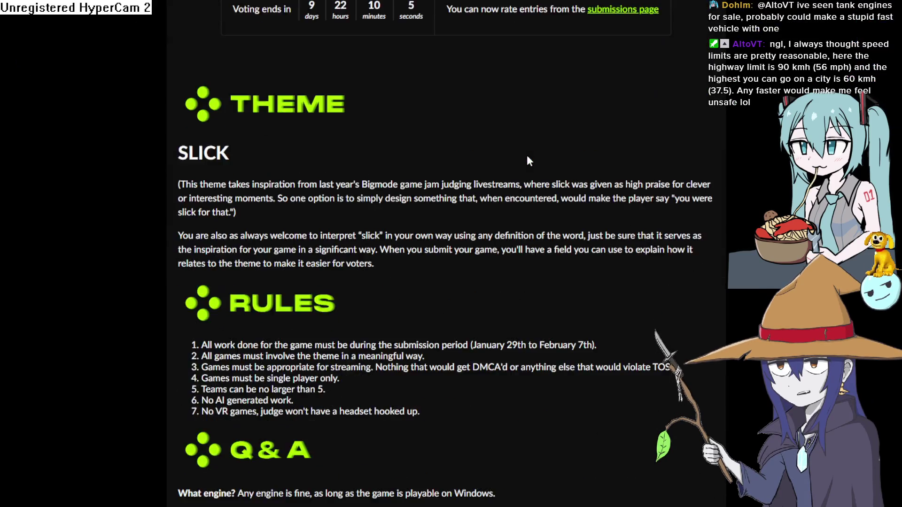
pyautogui.scroll(-3, 527, 159)
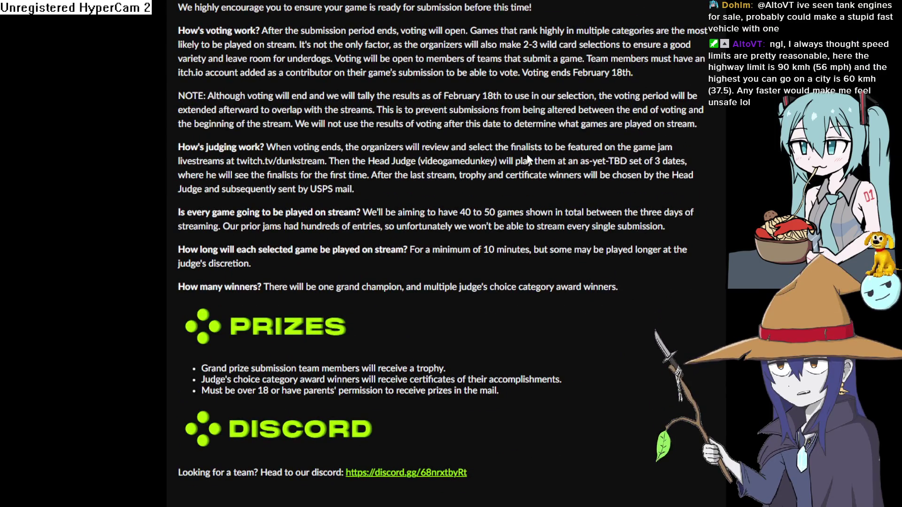
pyautogui.scroll(18, 528, 160)
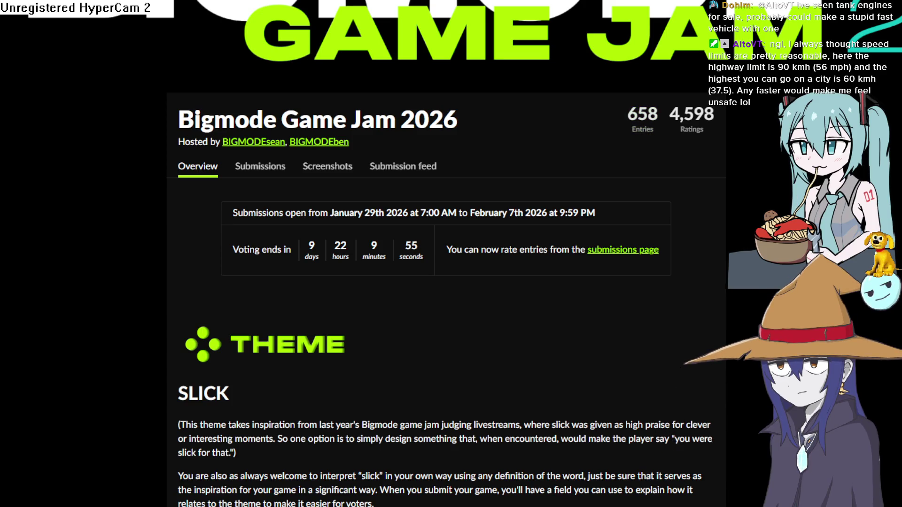
# Leave itch.io and return to Construct 3's Layout 2 editor
pyautogui.hotkey('alt', 'Tab')
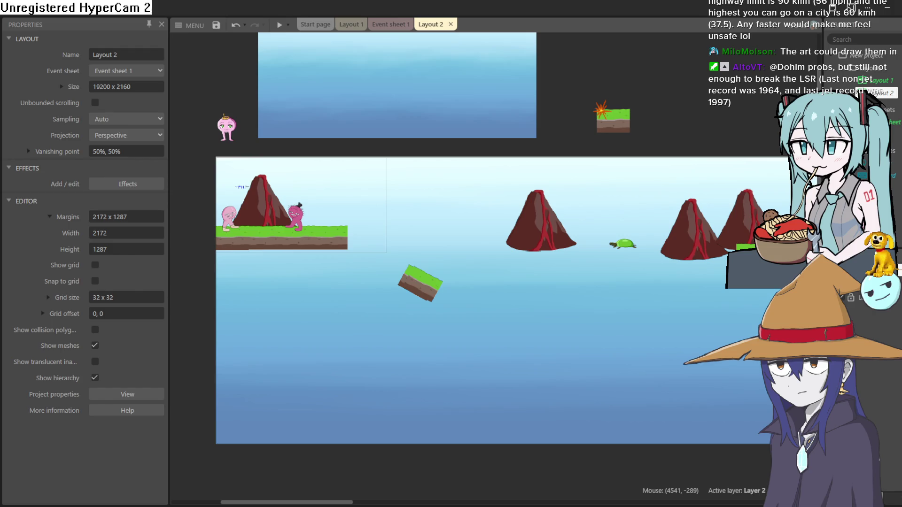
pyautogui.moveTo(379, 253); pyautogui.dragTo(402, 269)
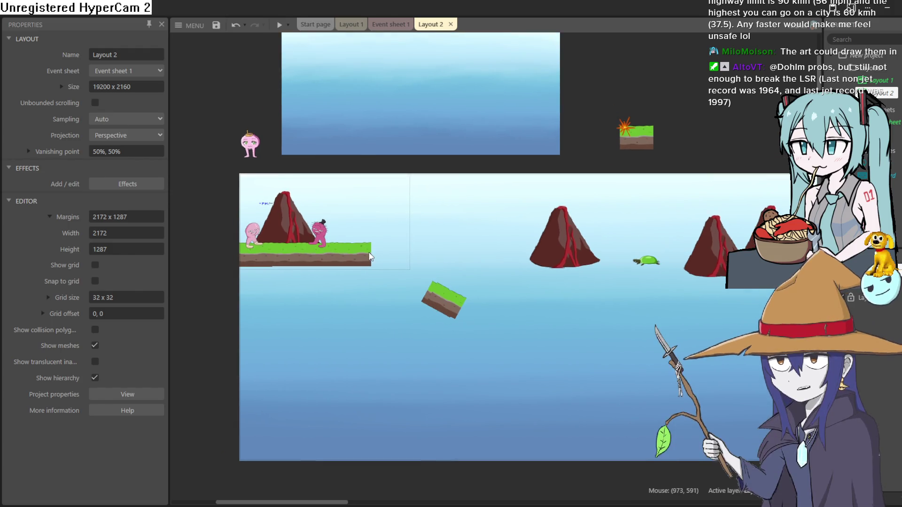
# Zoom in on the starting platform and raise the top-hat character up and to the right
pyautogui.scroll(5, 369, 252)
pyautogui.moveTo(417, 291); pyautogui.dragTo(480, 268)
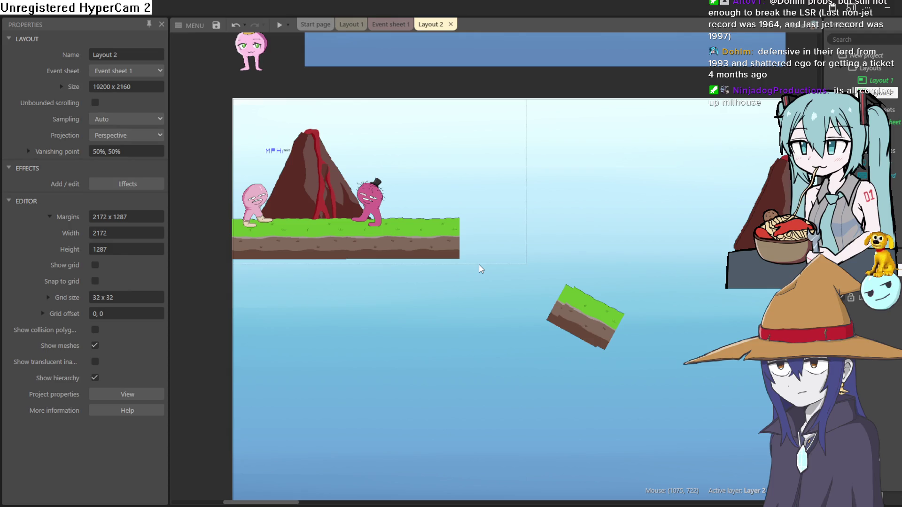
pyautogui.moveTo(370, 206); pyautogui.dragTo(447, 164)
# Duplicate the ground tile into a row of four and shift the row right and up
pyautogui.moveTo(410, 224); pyautogui.dragTo(484, 244)
pyautogui.hotkey('ctrl', 'z')
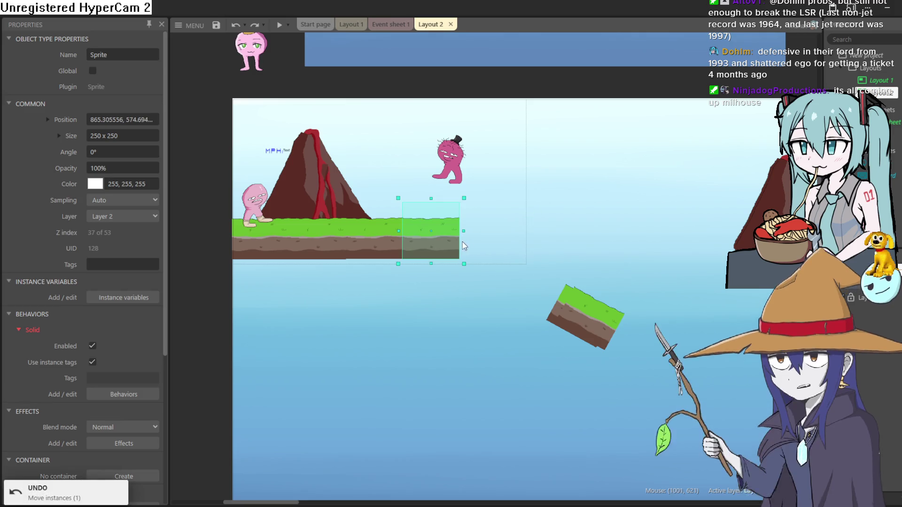
pyautogui.moveTo(442, 239); pyautogui.dragTo(384, 237)
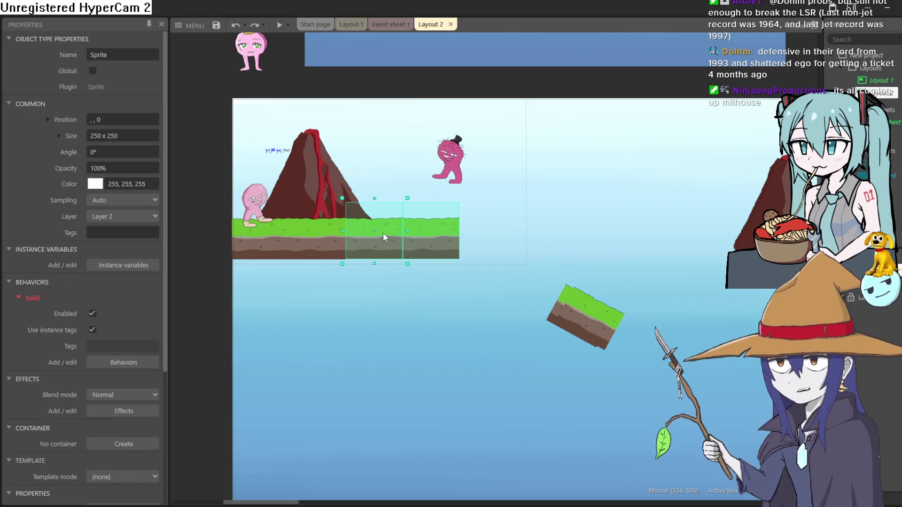
pyautogui.hotkey('ctrl', 'v')
pyautogui.hotkey('ctrl', 'v')
pyautogui.moveTo(328, 250)
pyautogui.mouseDown()
pyautogui.moveTo(368, 227)
pyautogui.moveTo(358, 221)
pyautogui.moveTo(366, 236)
pyautogui.mouseUp()
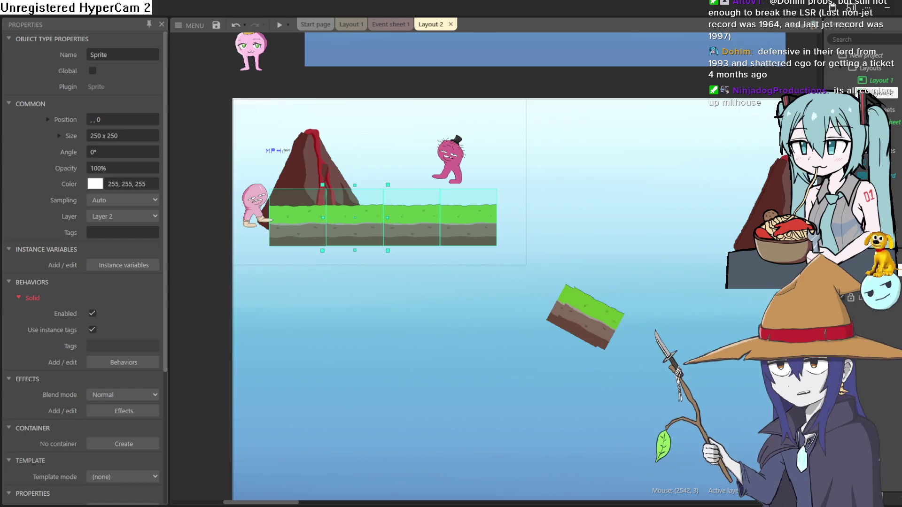
pyautogui.click(865, 55)
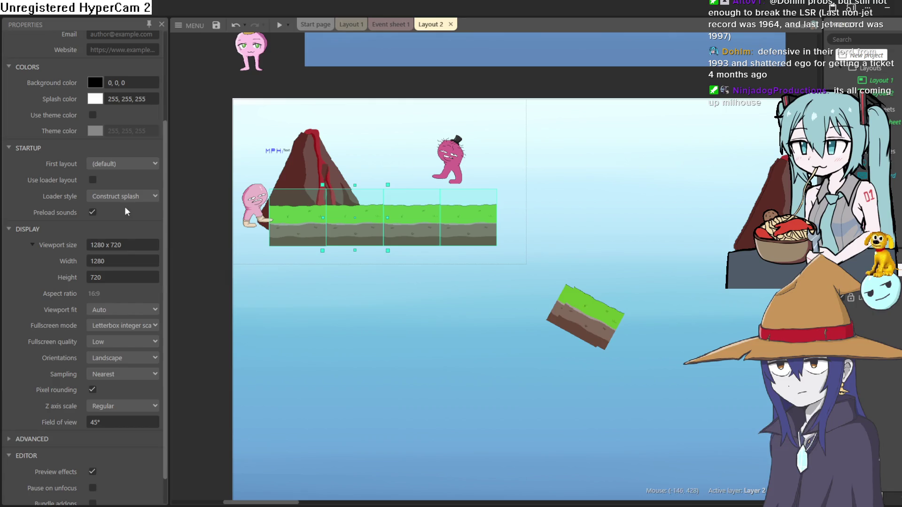
# Reposition the pink player and move the volcano onto the ground's centre, raising it slightly
pyautogui.scroll(3, 120, 197)
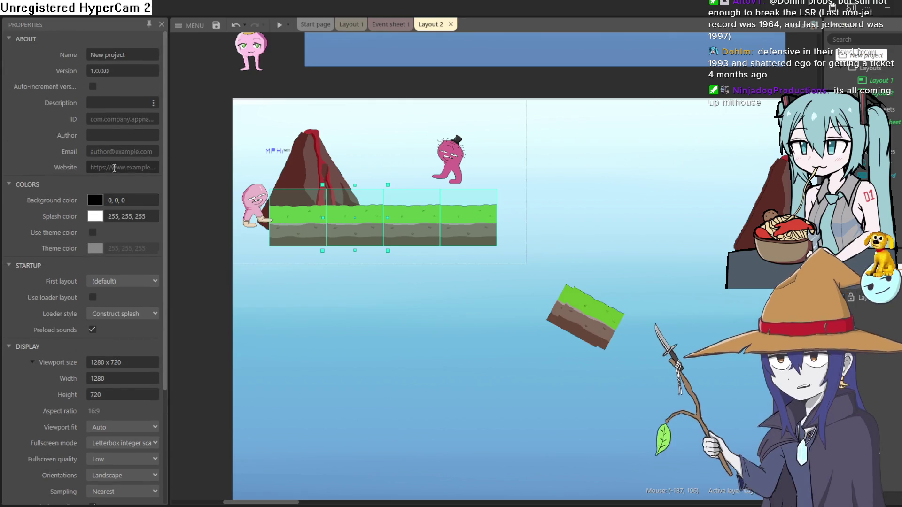
pyautogui.scroll(-3, 122, 160)
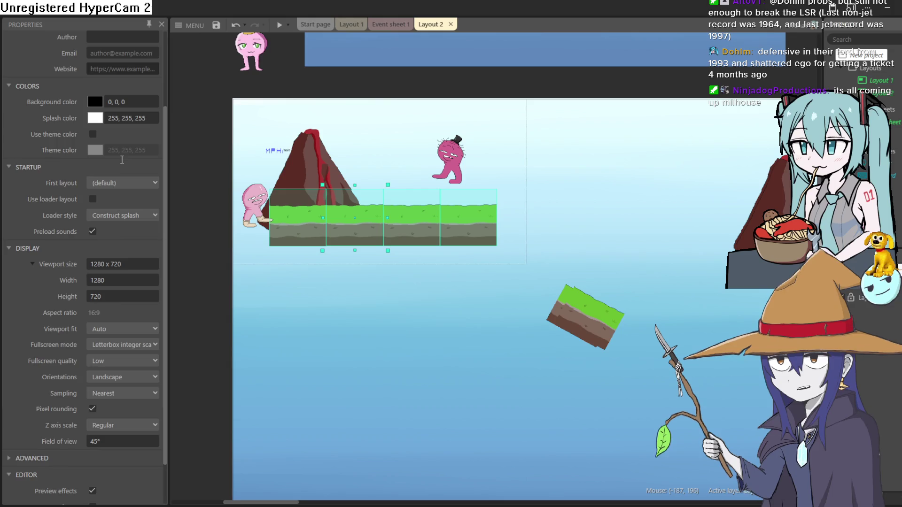
pyautogui.scroll(-2, 123, 162)
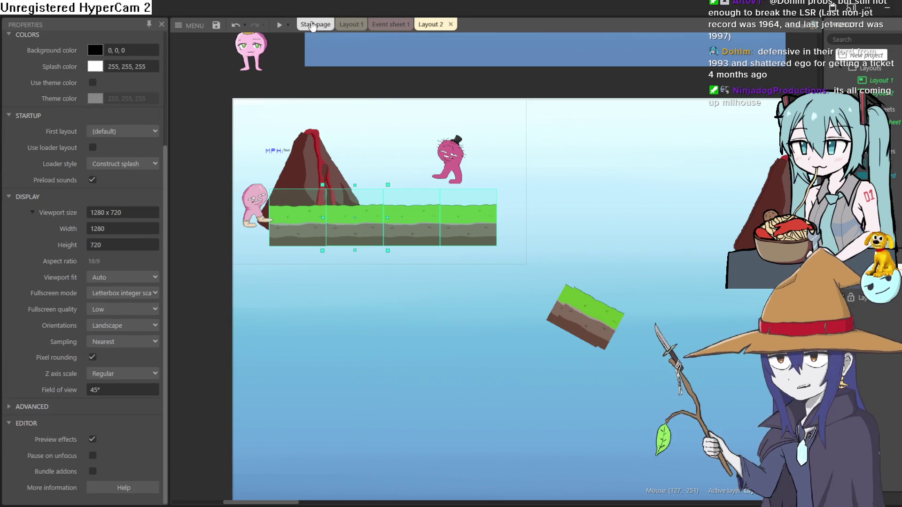
pyautogui.moveTo(254, 207)
pyautogui.mouseDown()
pyautogui.moveTo(258, 172)
pyautogui.moveTo(294, 150)
pyautogui.moveTo(281, 149)
pyautogui.mouseUp()
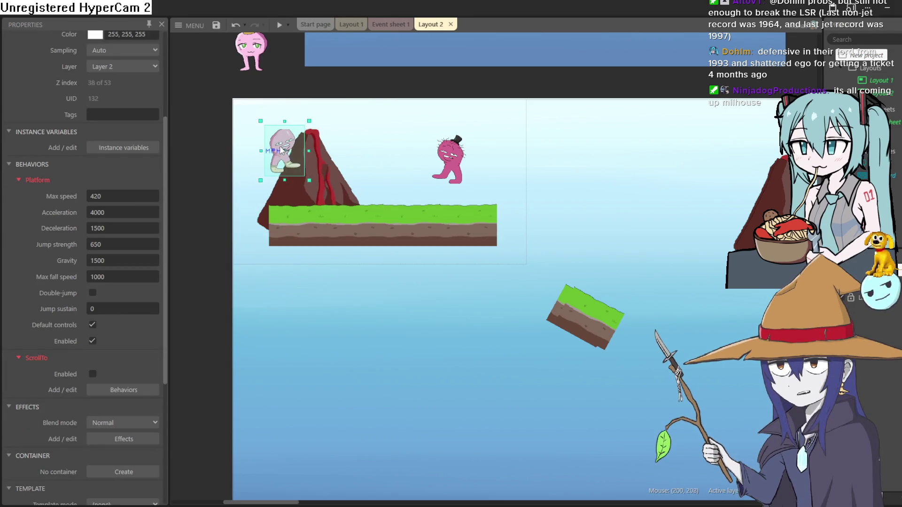
pyautogui.moveTo(320, 171)
pyautogui.mouseDown()
pyautogui.moveTo(368, 134)
pyautogui.moveTo(378, 157)
pyautogui.mouseUp()
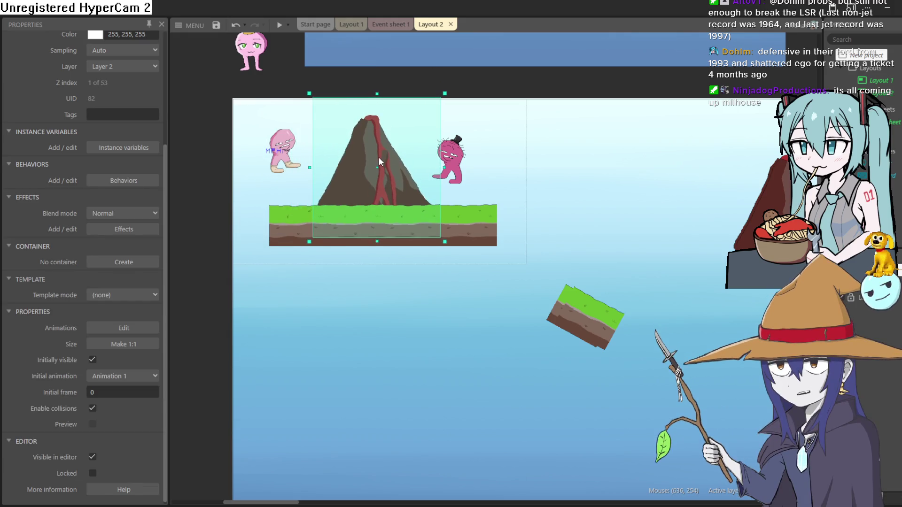
pyautogui.moveTo(379, 157)
pyautogui.mouseDown()
pyautogui.moveTo(371, 151)
pyautogui.moveTo(385, 164)
pyautogui.mouseUp()
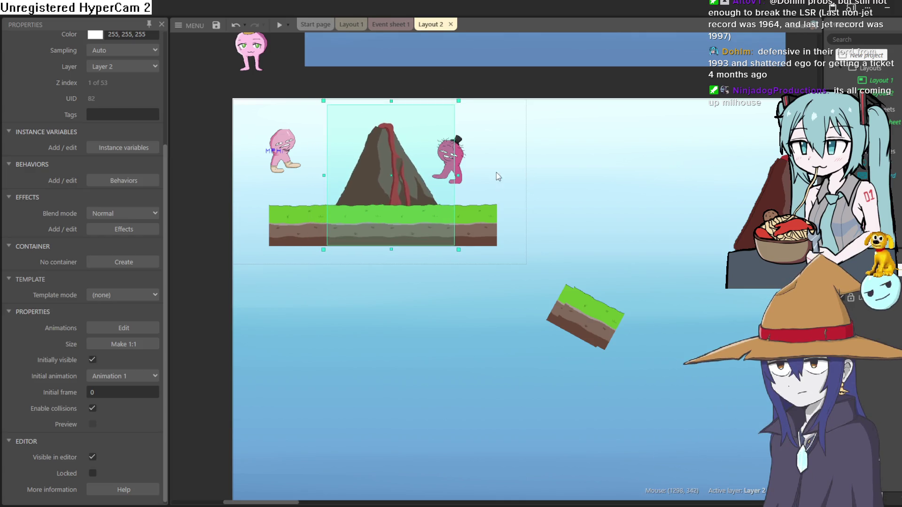
# Widen the Properties bar and move the MPH label to the top-left corner at 35, 38
pyautogui.scroll(5, 120, 155)
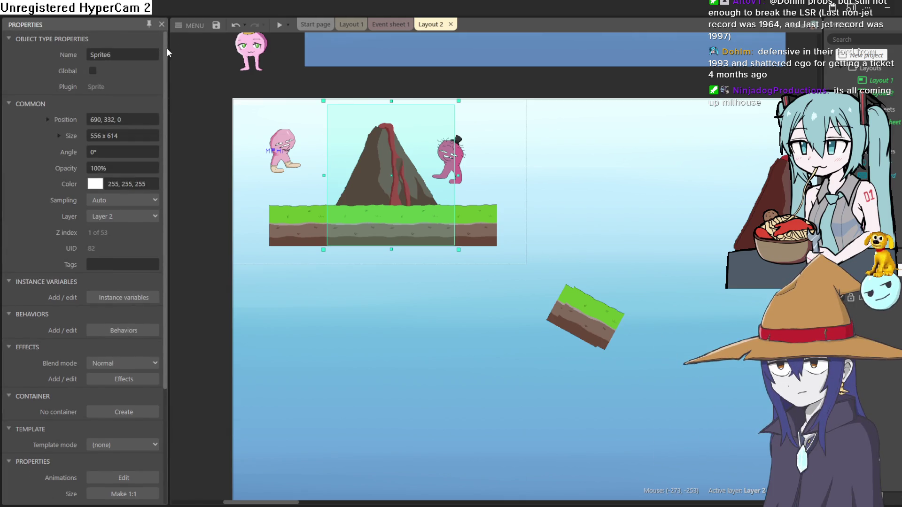
pyautogui.moveTo(170, 50); pyautogui.dragTo(185, 50)
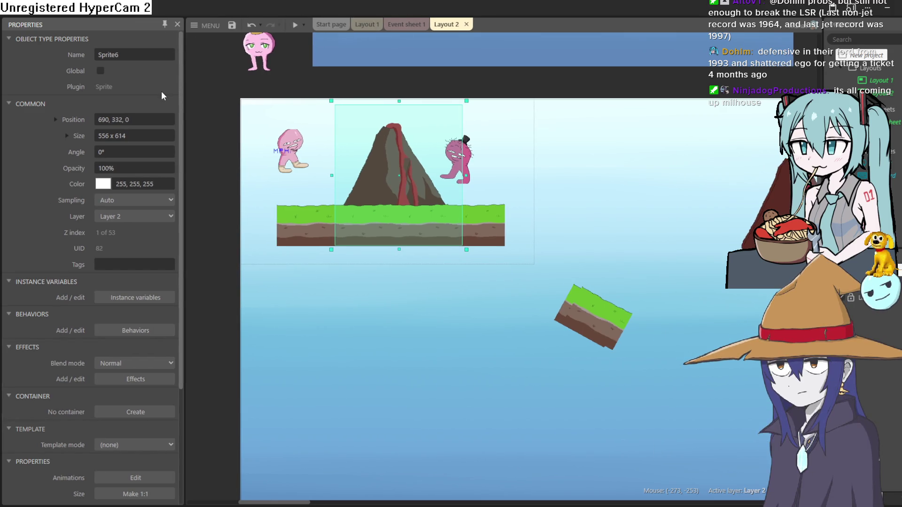
pyautogui.scroll(-2, 162, 91)
pyautogui.scroll(2, 162, 91)
pyautogui.moveTo(288, 152)
pyautogui.mouseDown()
pyautogui.moveTo(279, 141)
pyautogui.moveTo(286, 120)
pyautogui.moveTo(278, 114)
pyautogui.mouseUp()
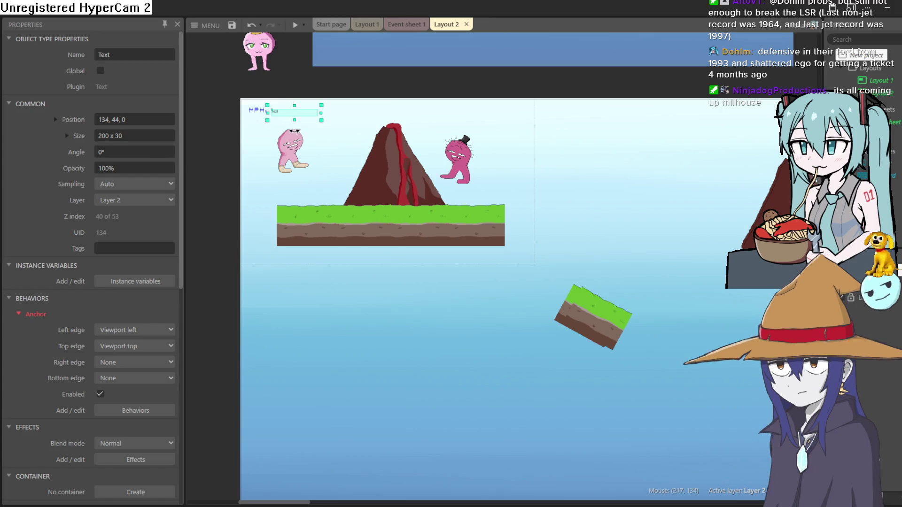
# Zoom in and select the pink player, then the enemy sprite on the right
pyautogui.scroll(3, 359, 148)
pyautogui.scroll(1, 359, 148)
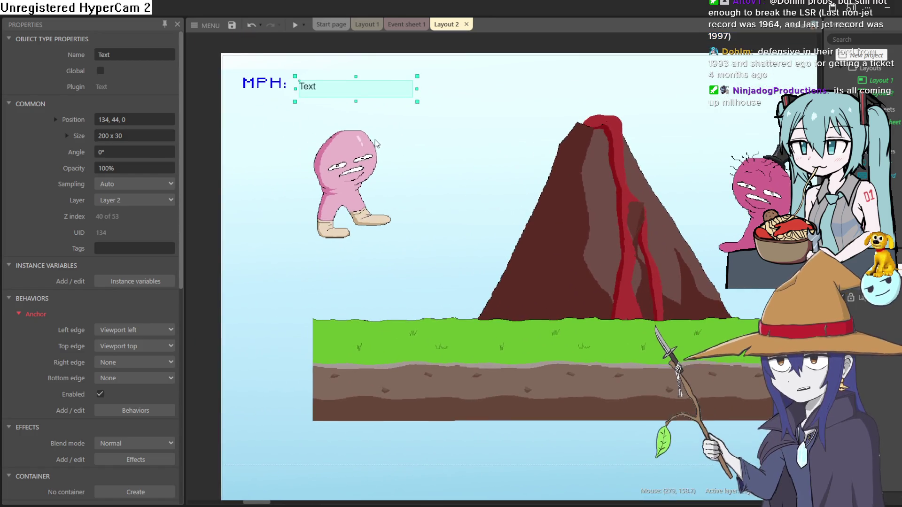
pyautogui.click(382, 176)
pyautogui.click(749, 203)
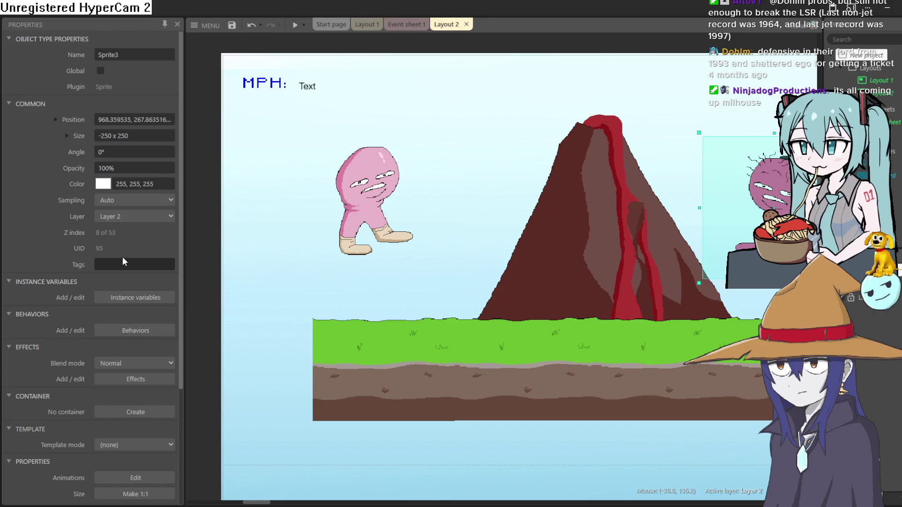
# Show the project properties and start editing the 1280 x 720 viewport size
pyautogui.scroll(-2, 142, 279)
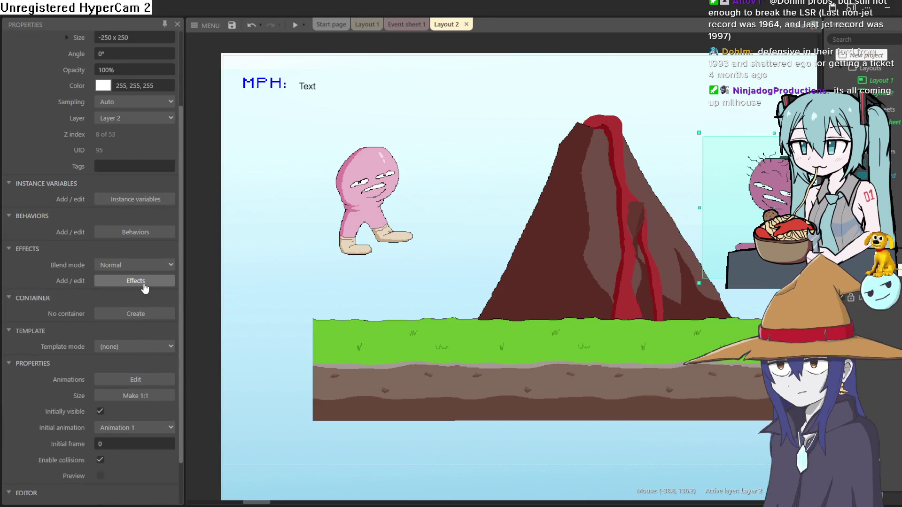
pyautogui.scroll(2, 144, 285)
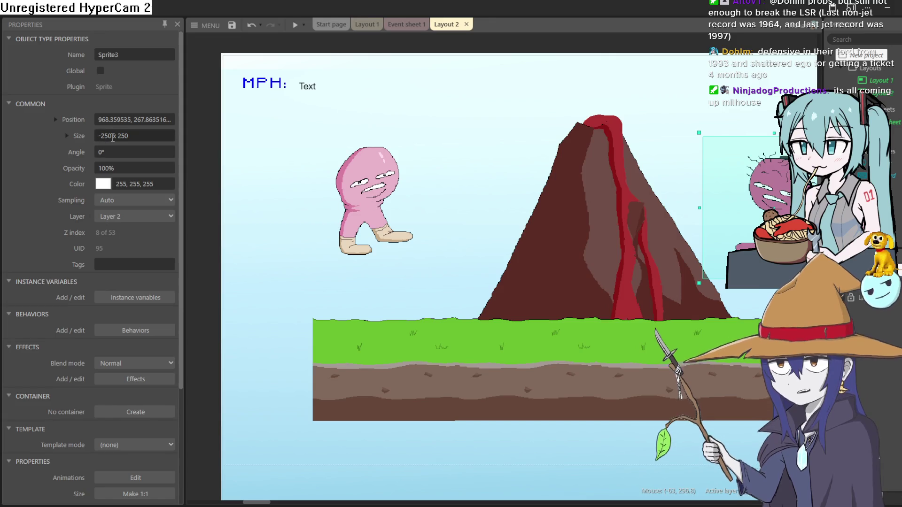
pyautogui.click(866, 56)
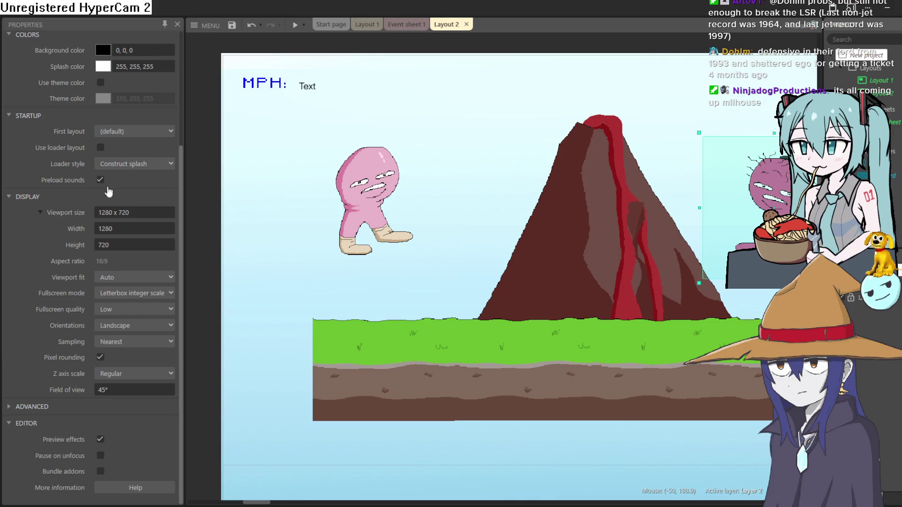
pyautogui.click(130, 212)
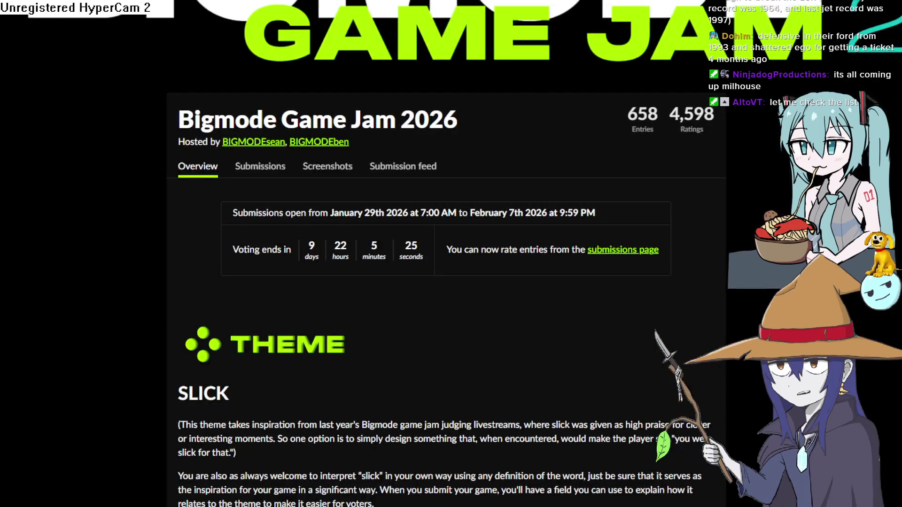
# Read the jam's voting rules FAQ, highlighting the wild card selections sentence
pyautogui.scroll(-15, 428, 180)
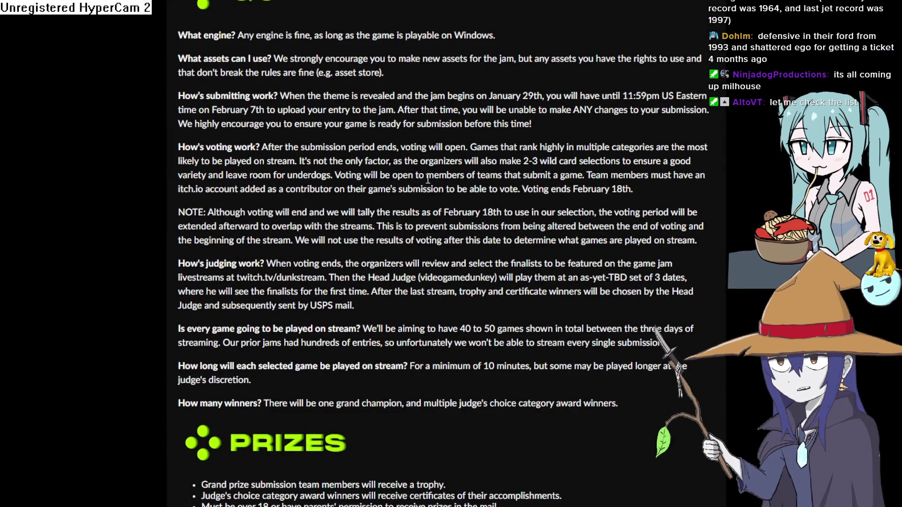
pyautogui.moveTo(524, 161)
pyautogui.mouseDown()
pyautogui.moveTo(611, 175)
pyautogui.moveTo(619, 159)
pyautogui.mouseUp()
pyautogui.click(540, 174)
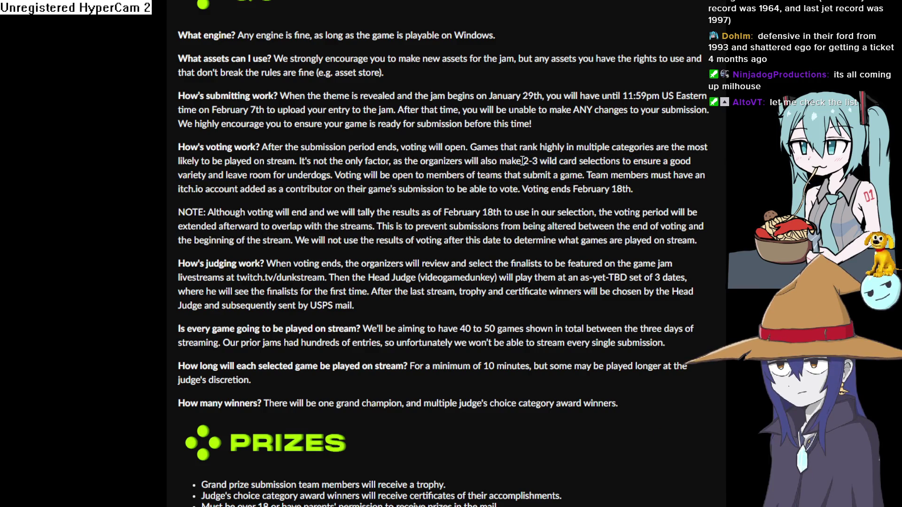
pyautogui.moveTo(524, 161)
pyautogui.mouseDown()
pyautogui.moveTo(606, 174)
pyautogui.moveTo(684, 162)
pyautogui.moveTo(703, 177)
pyautogui.moveTo(633, 189)
pyautogui.mouseUp()
pyautogui.click(622, 176)
# Browse the Bigmode Game Jam 2026 submissions list, then return to Construct 3
pyautogui.scroll(15, 596, 162)
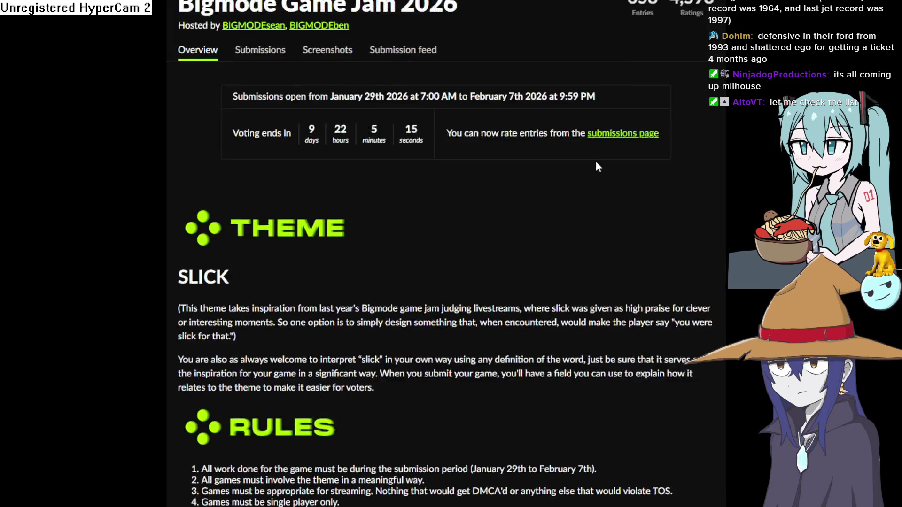
pyautogui.click(642, 228)
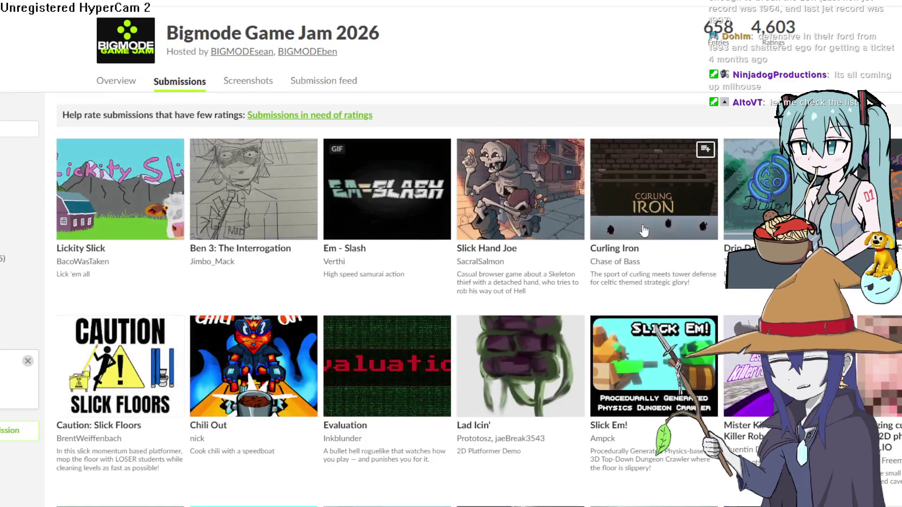
pyautogui.moveTo(202, 197)
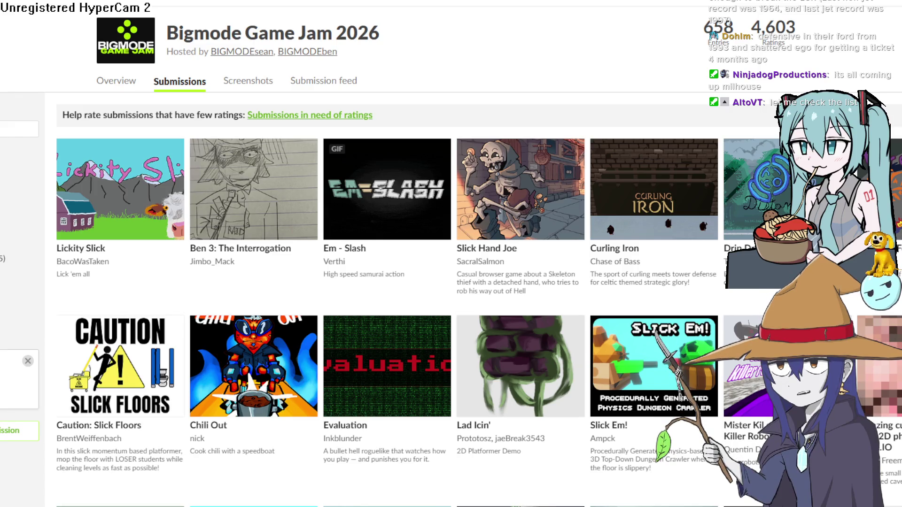
pyautogui.hotkey('alt', 'Tab')
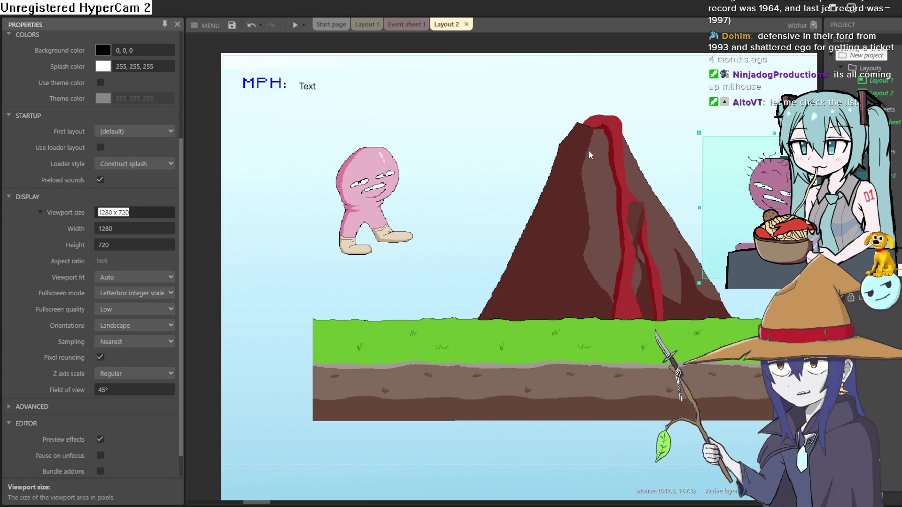
# Select the sprites and set the pink player down onto the grass tiles
pyautogui.click(587, 162)
pyautogui.scroll(1, 558, 178)
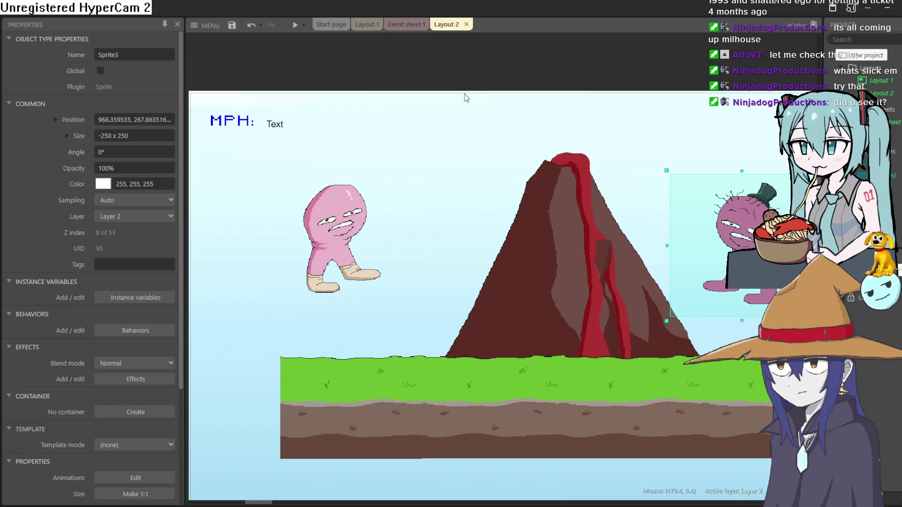
pyautogui.scroll(-2, 444, 139)
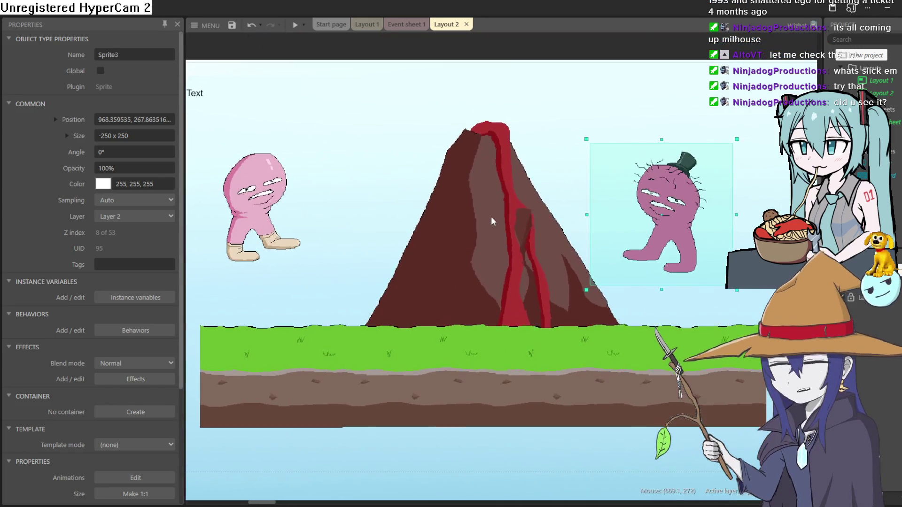
pyautogui.click(467, 183)
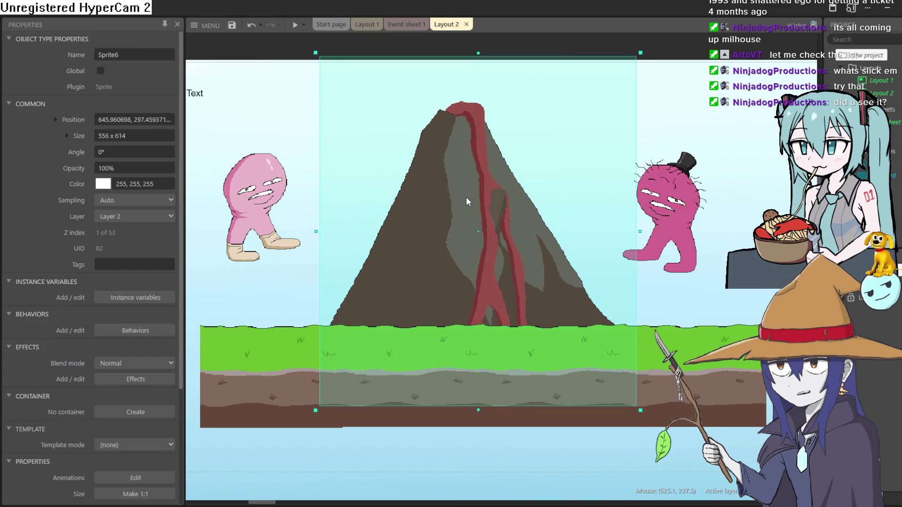
pyautogui.click(252, 197)
pyautogui.moveTo(252, 198); pyautogui.dragTo(255, 283)
# Lower the enemy onto the ground right of the volcano and pan to frame the scene
pyautogui.moveTo(667, 228)
pyautogui.mouseDown()
pyautogui.moveTo(669, 282)
pyautogui.moveTo(683, 266)
pyautogui.mouseUp()
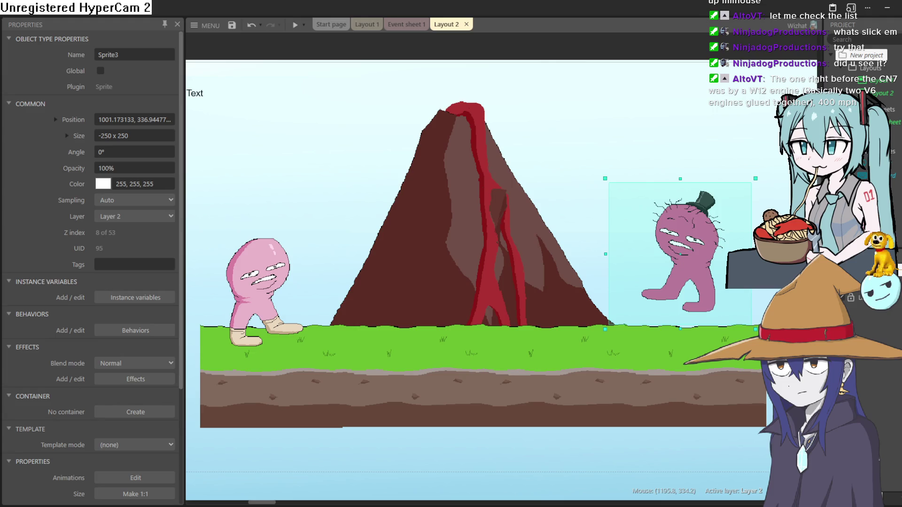
pyautogui.moveTo(696, 246); pyautogui.dragTo(700, 277)
pyautogui.rightClick(700, 276)
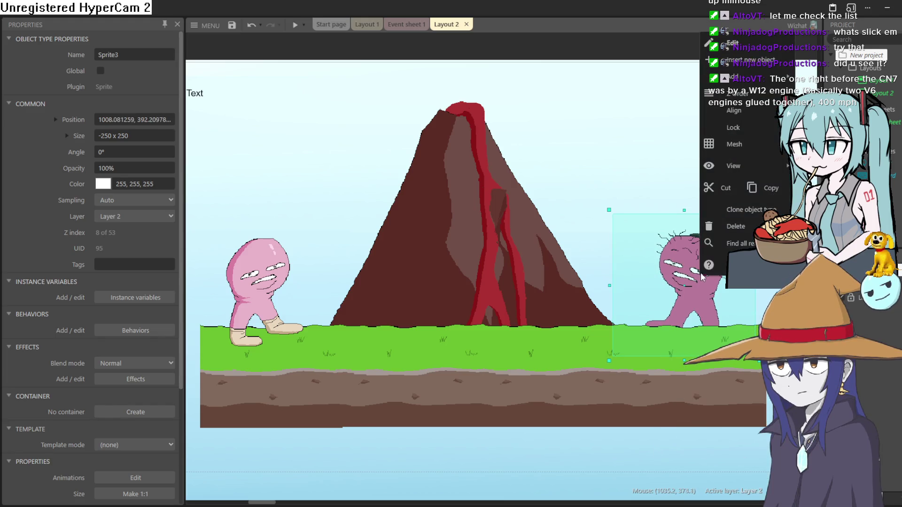
pyautogui.moveTo(738, 93)
pyautogui.moveTo(808, 133)
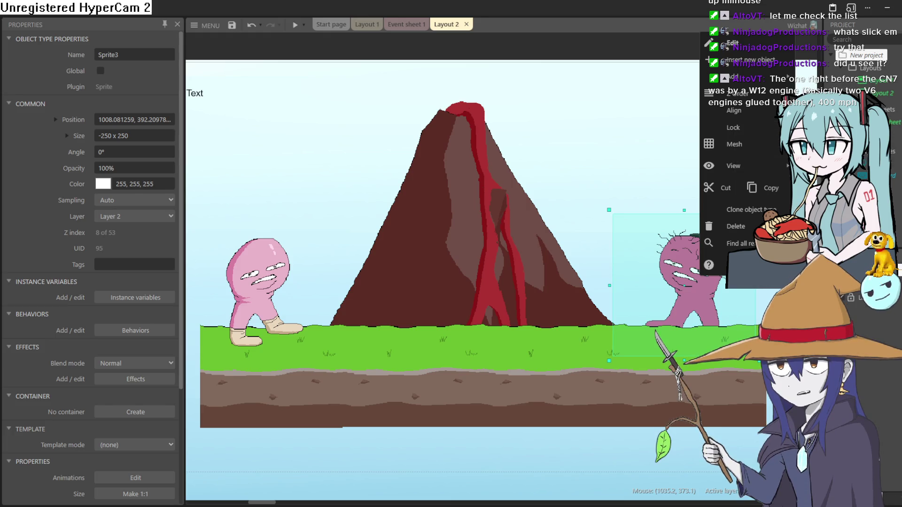
pyautogui.click(667, 39)
pyautogui.moveTo(678, 50)
pyautogui.mouseDown()
pyautogui.moveTo(703, 84)
pyautogui.moveTo(749, 78)
pyautogui.moveTo(732, 64)
pyautogui.mouseUp()
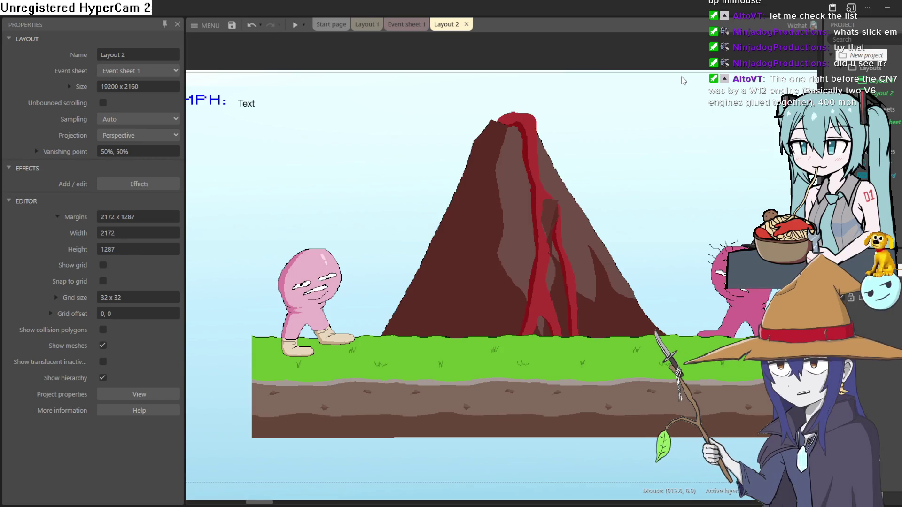
pyautogui.moveTo(682, 78)
pyautogui.mouseDown()
pyautogui.moveTo(653, 78)
pyautogui.moveTo(642, 65)
pyautogui.mouseUp()
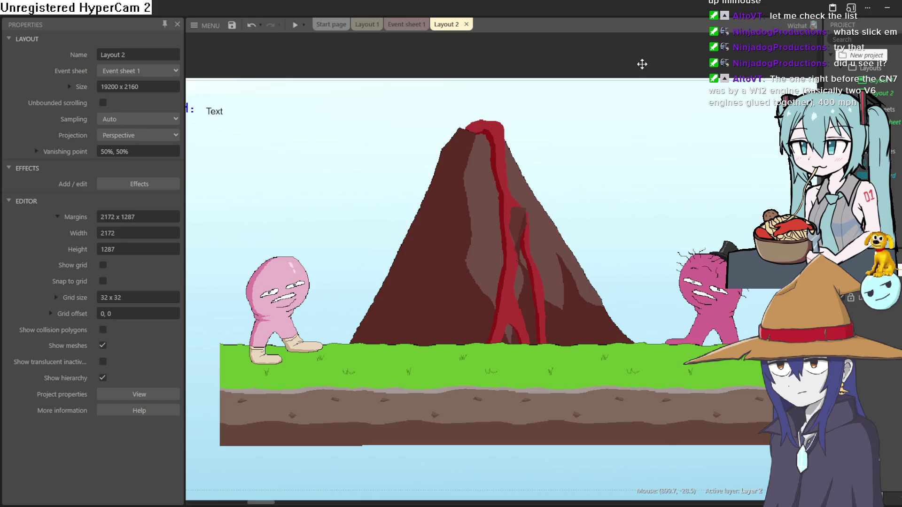
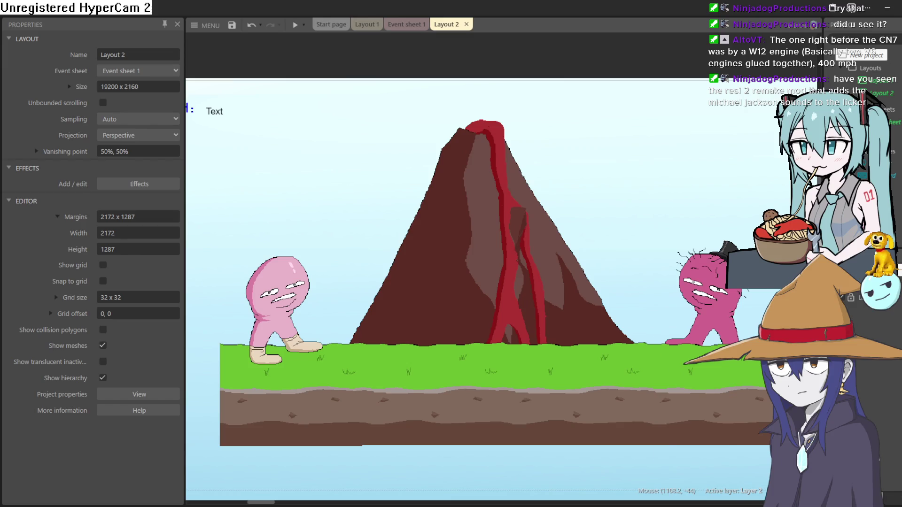
# Switch from the Construct 3 volcano layout to the browser showing the jam submissions
pyautogui.hotkey('alt', 'Tab')
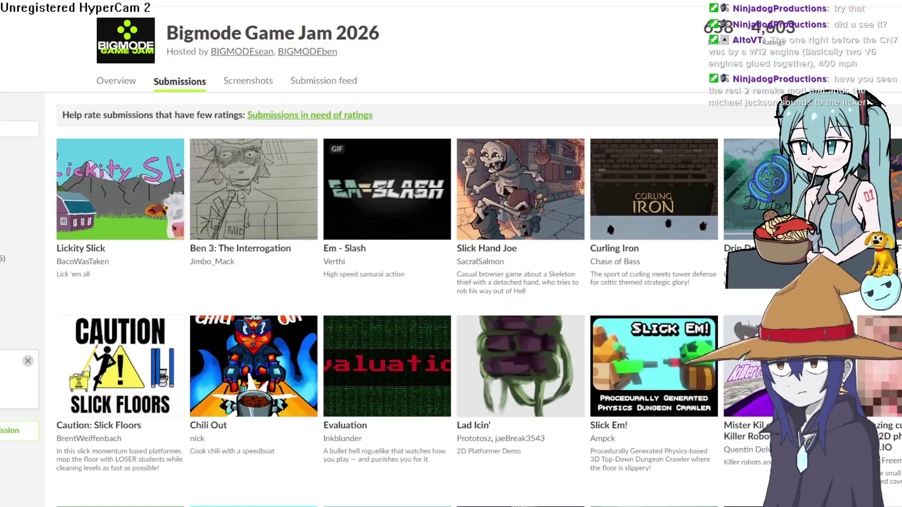
# Browse the Bigmode Game Jam 2026 submissions grid
pyautogui.moveTo(432, 188)
pyautogui.scroll(-5, 618, 194)
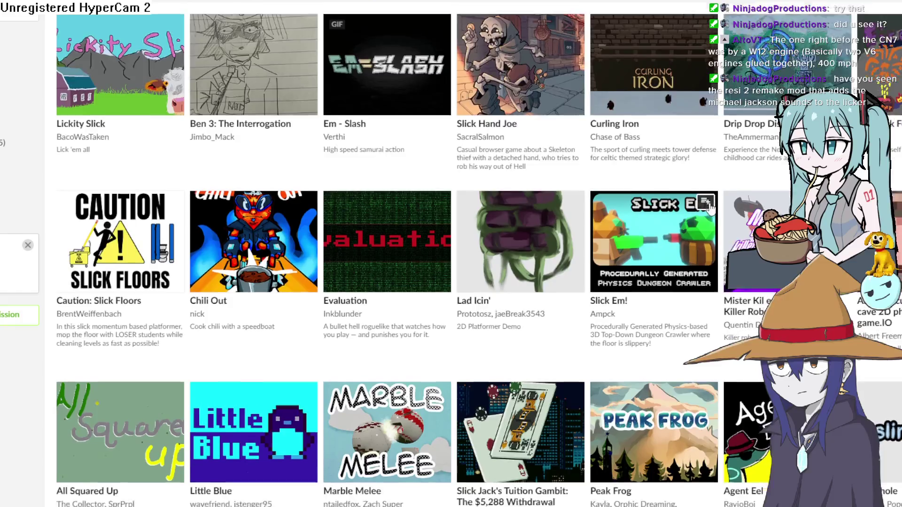
pyautogui.scroll(5, 710, 203)
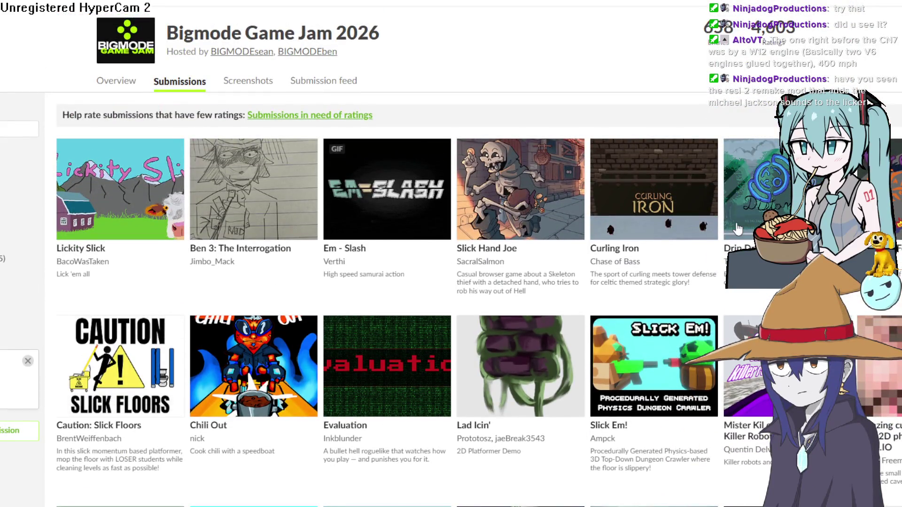
pyautogui.moveTo(699, 218)
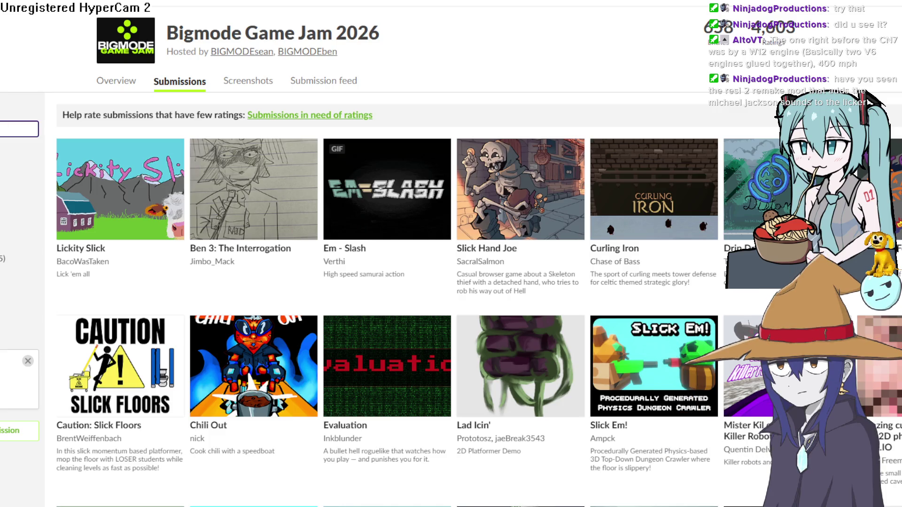
pyautogui.scroll(-15, 390, 305)
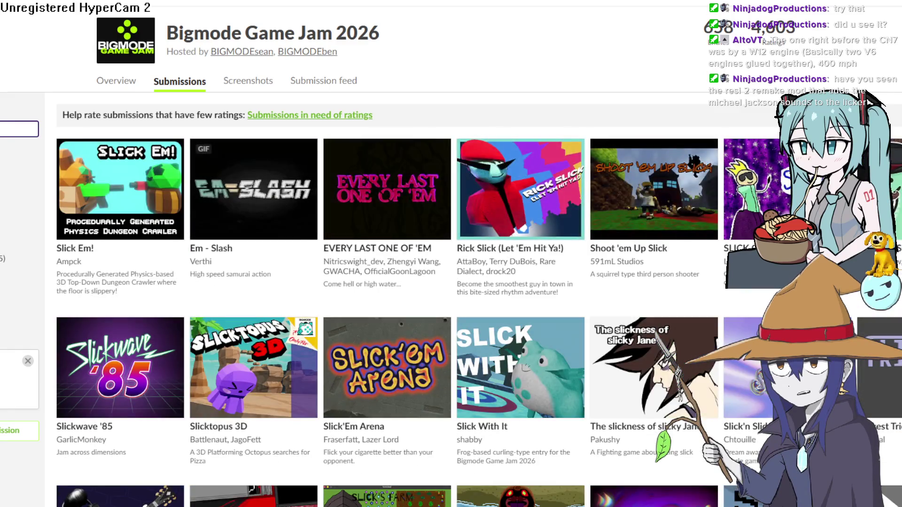
# Open the Slick Em! entry, go to its game page, and launch the web build
pyautogui.click(123, 209)
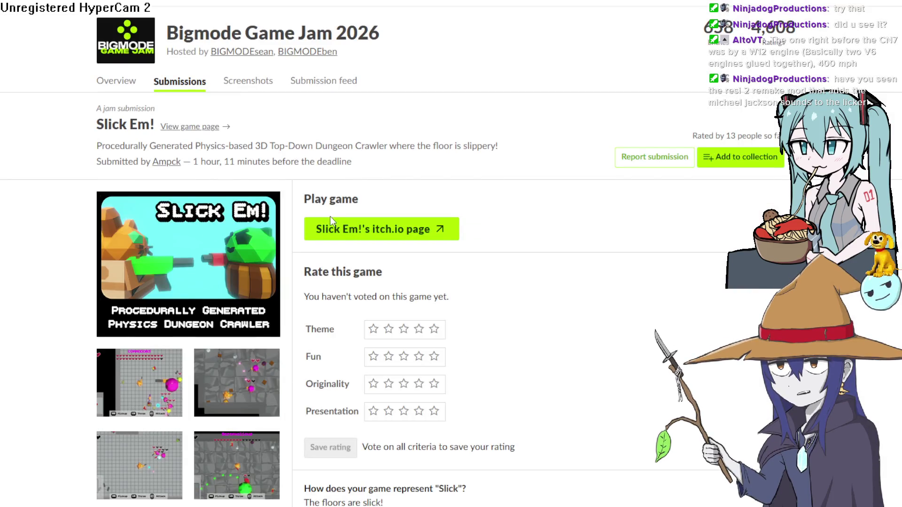
pyautogui.click(329, 223)
pyautogui.click(435, 242)
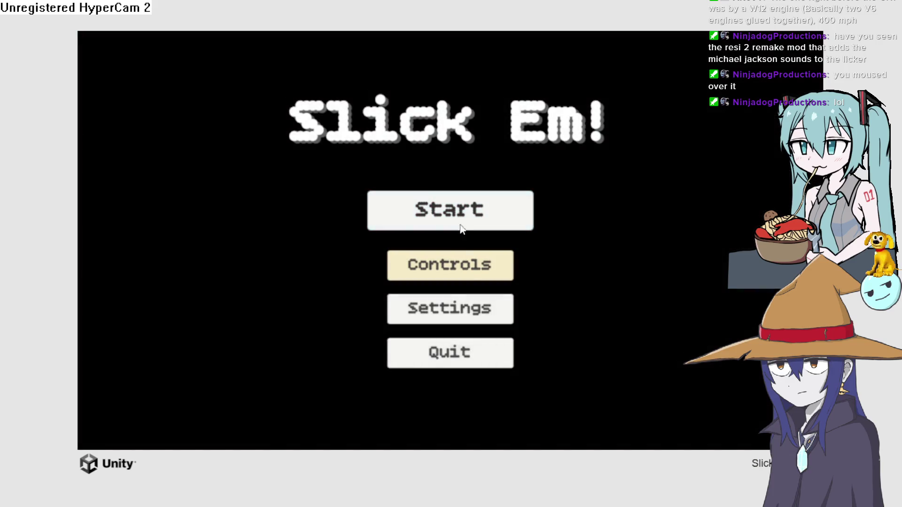
# Start a new Slick Em! game, answer Dog and Box, and begin playing
pyautogui.click(460, 208)
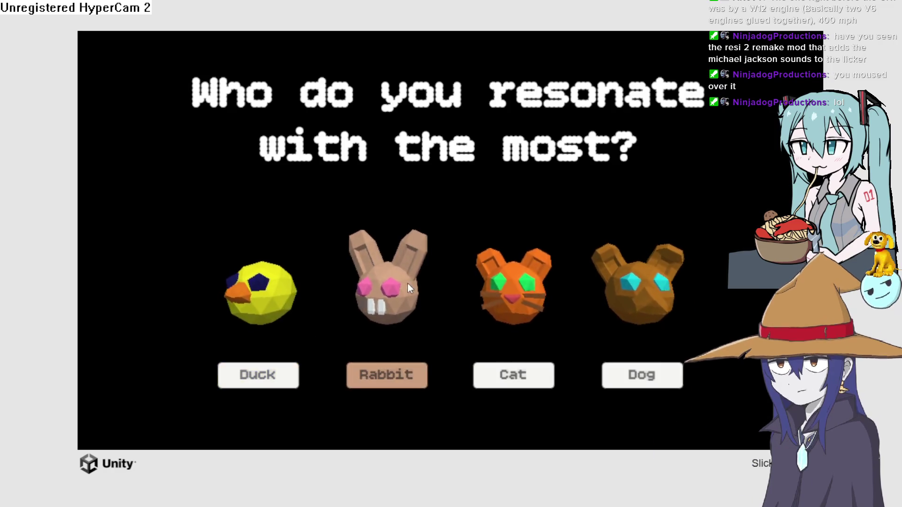
pyautogui.click(616, 378)
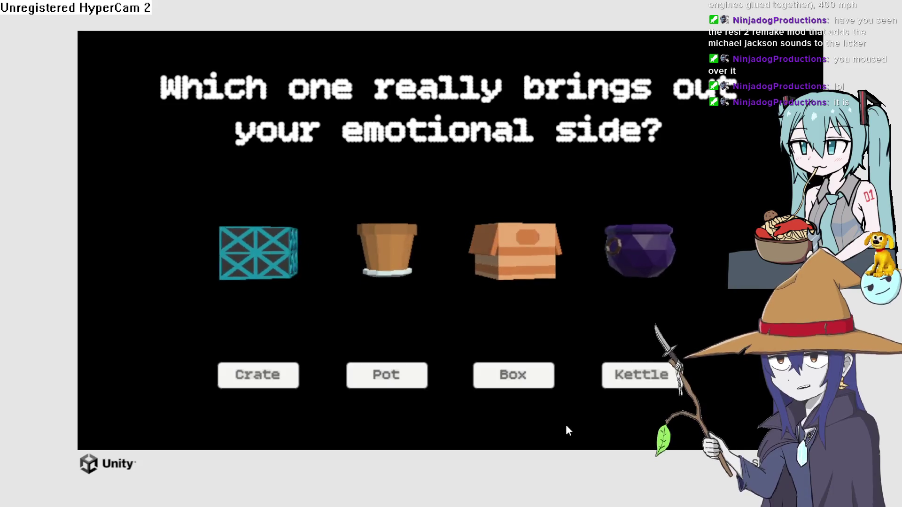
pyautogui.click(521, 376)
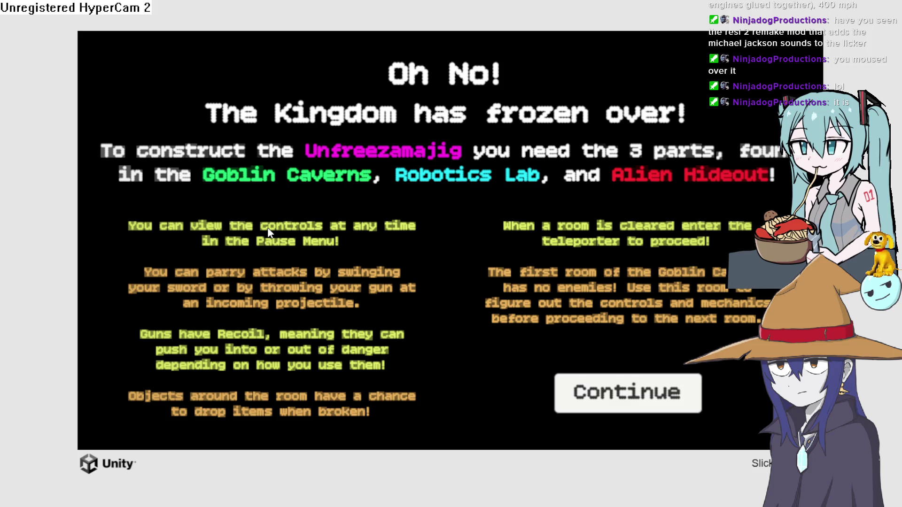
pyautogui.click(605, 402)
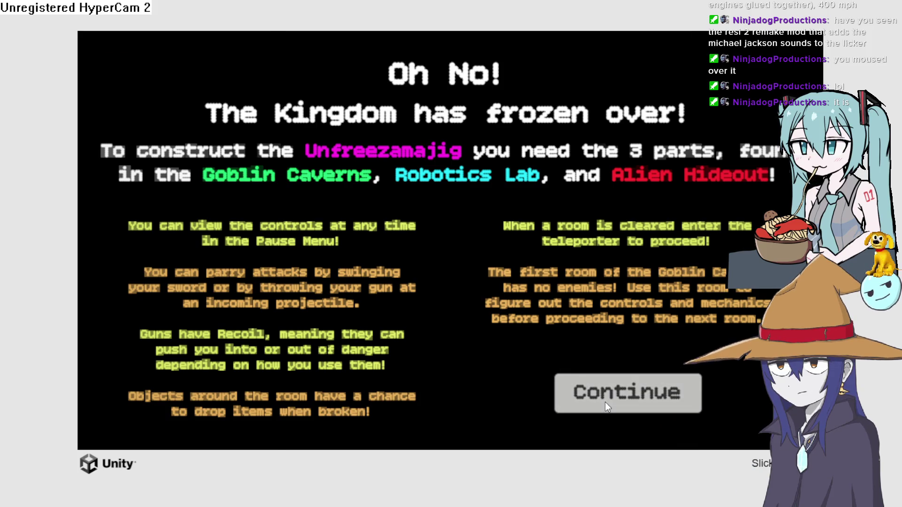
pyautogui.press('w')
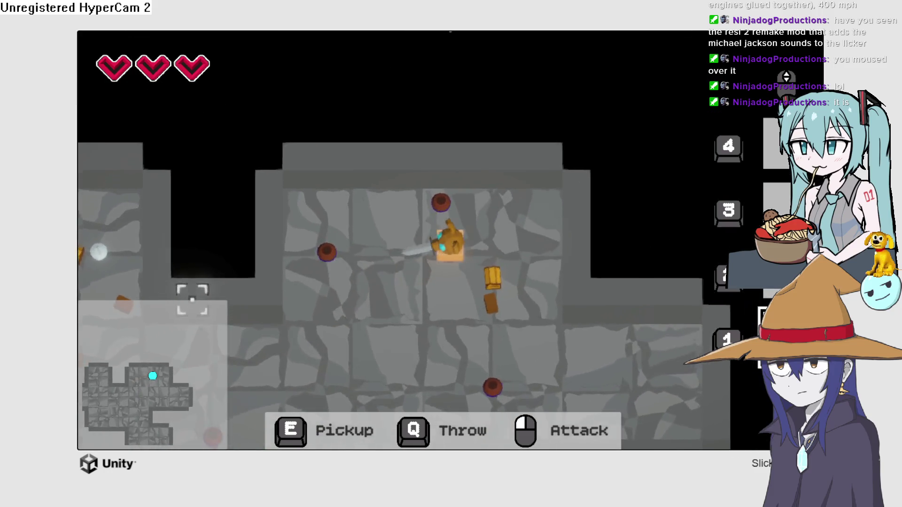
# Explore the first Goblin Caverns room, moving around and swinging attacks
pyautogui.press('s')
pyautogui.click(399, 261)
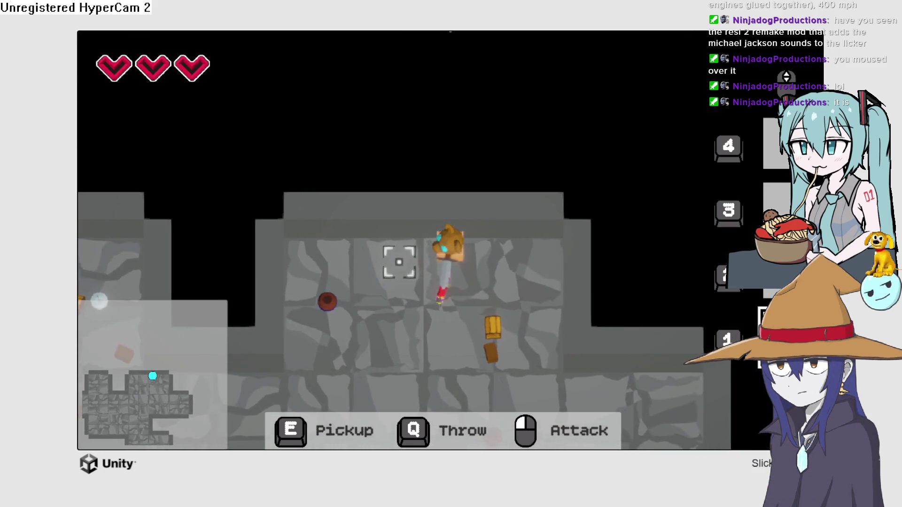
pyautogui.press('s')
pyautogui.press('w')
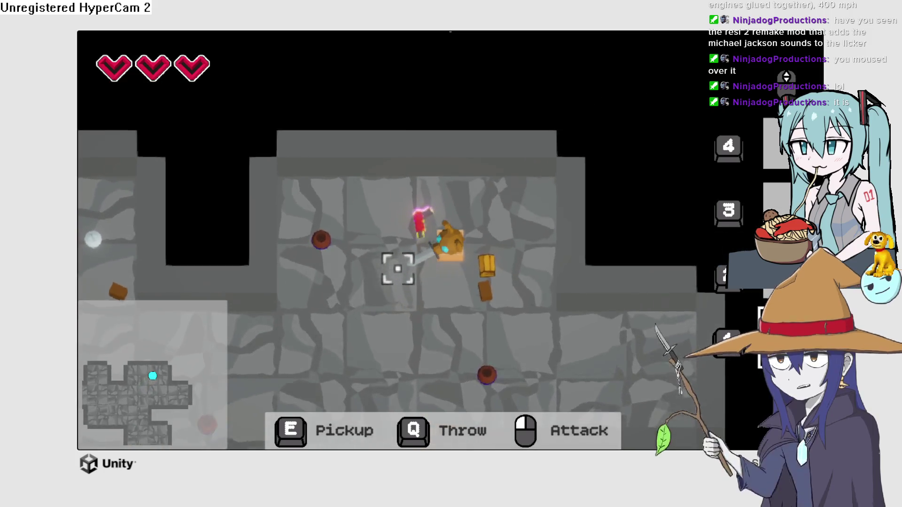
pyautogui.press('s')
pyautogui.press('a')
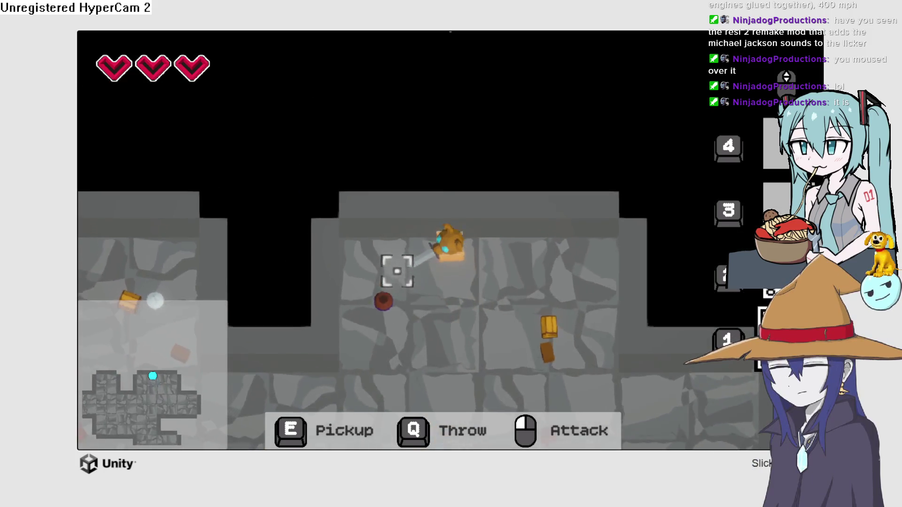
pyautogui.press('s')
pyautogui.press('a')
pyautogui.click(568, 318)
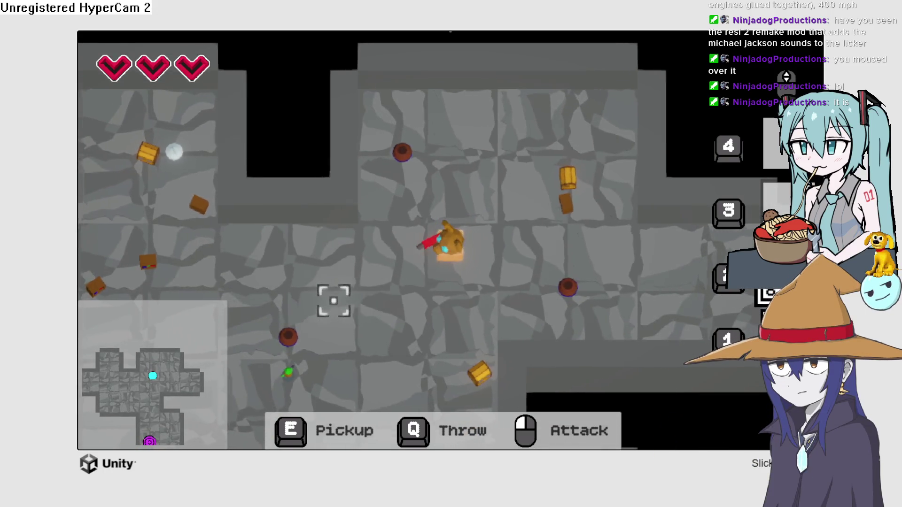
pyautogui.press('a')
pyautogui.press('w')
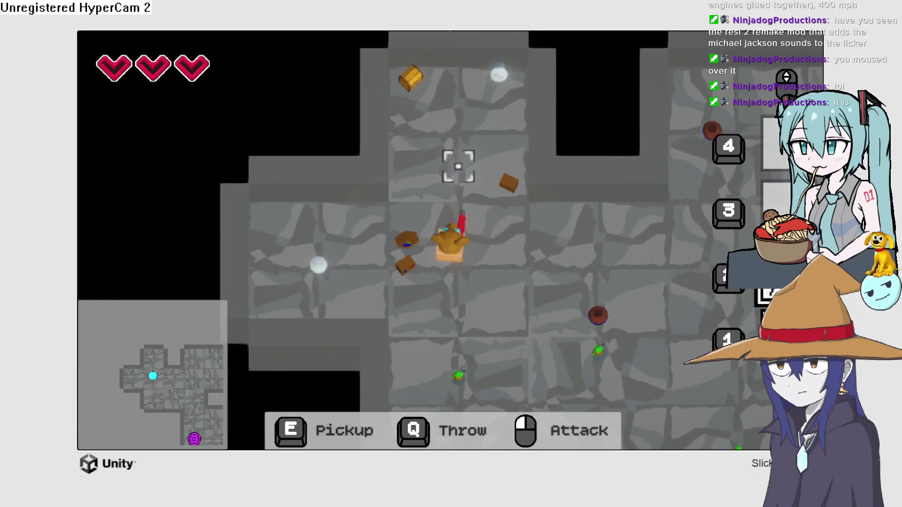
pyautogui.press('d')
pyautogui.press('w')
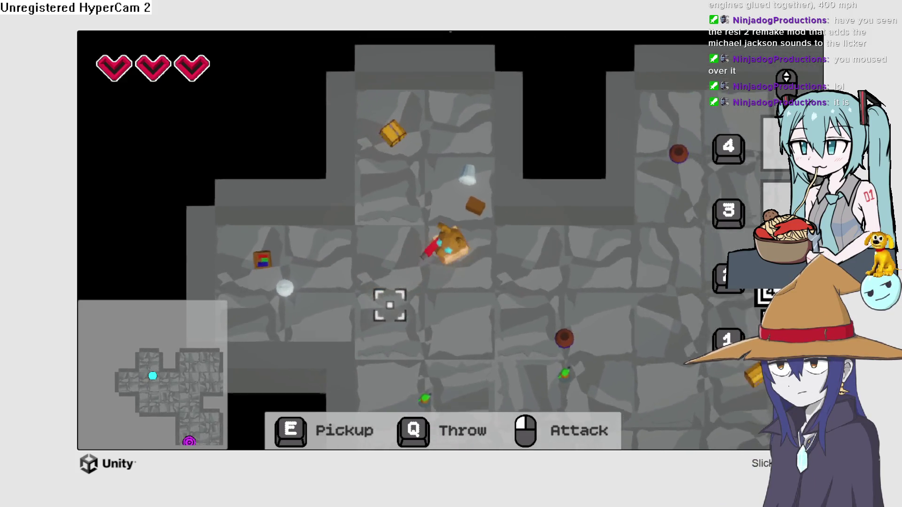
pyautogui.press('s')
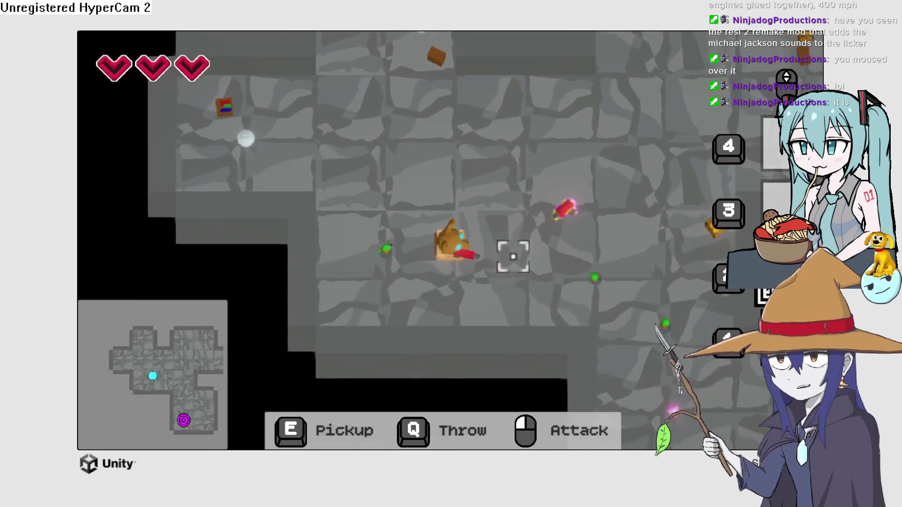
# Head east into the next area and step into the purple portal
pyautogui.press('d')
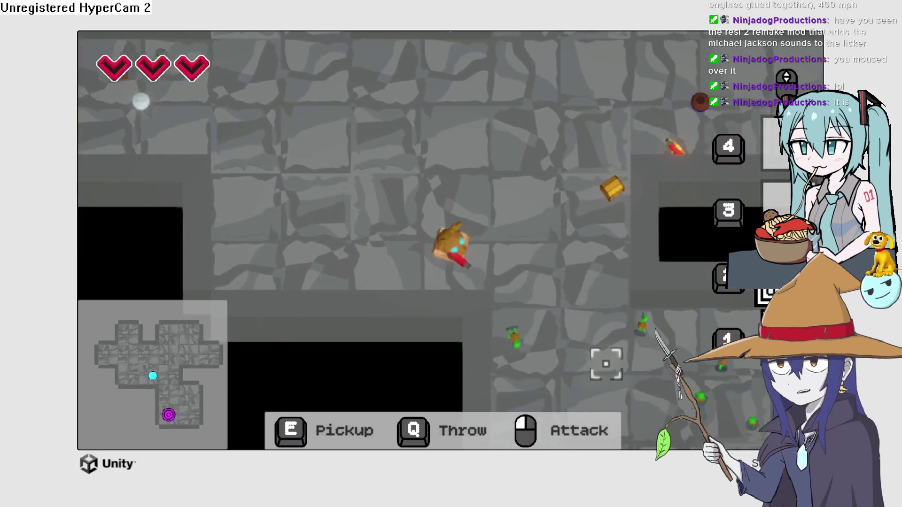
pyautogui.press('d')
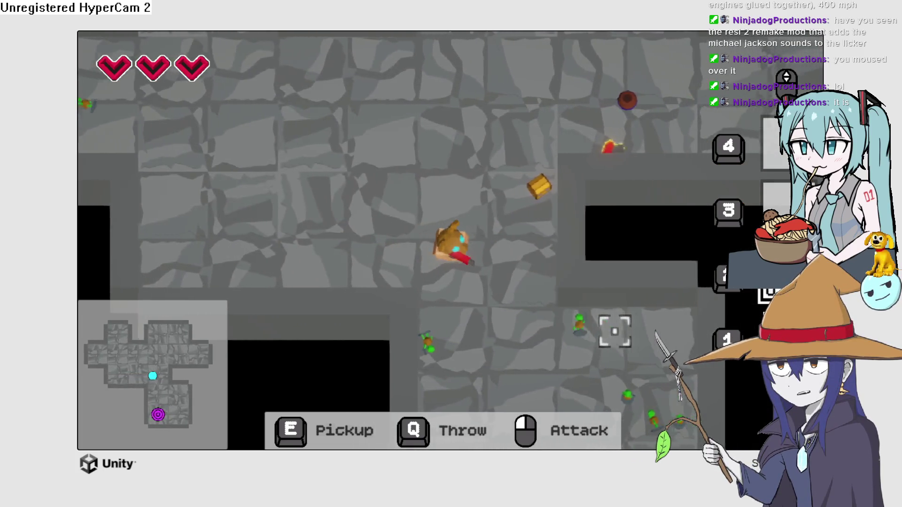
pyautogui.press('d')
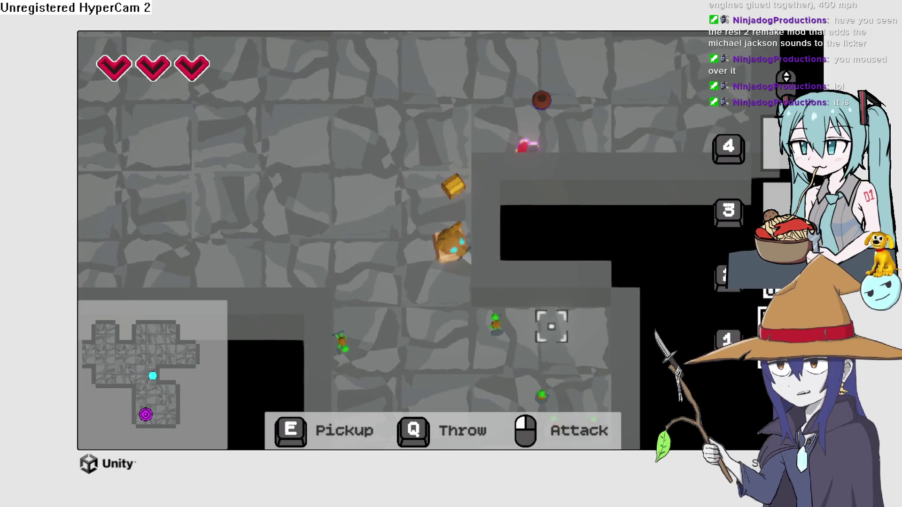
pyautogui.press('s')
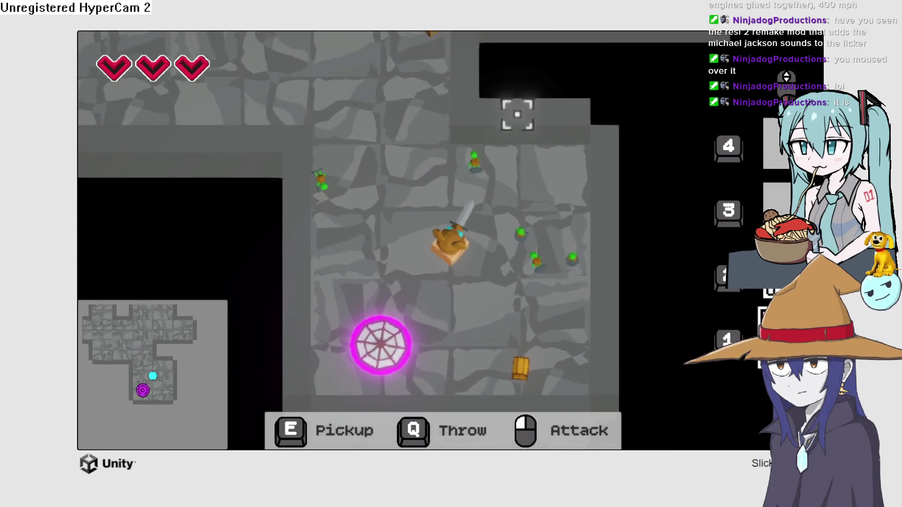
pyautogui.press('a')
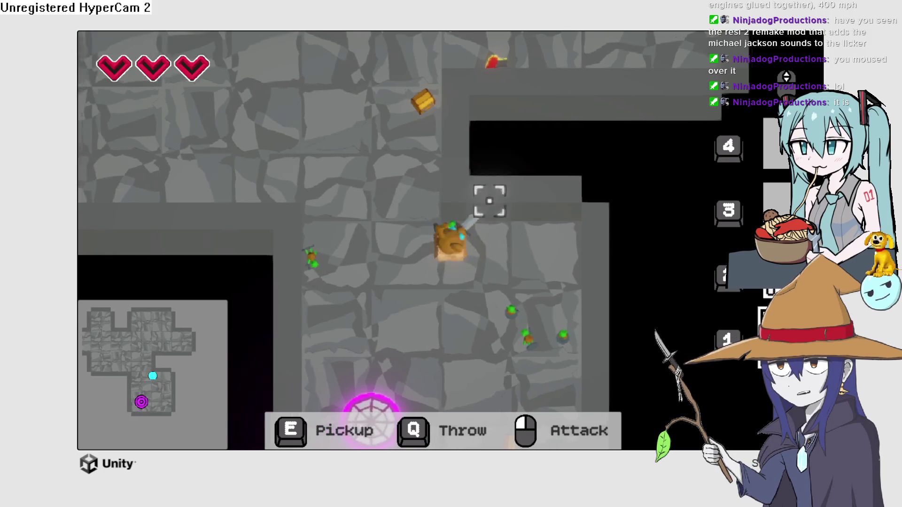
pyautogui.press('d')
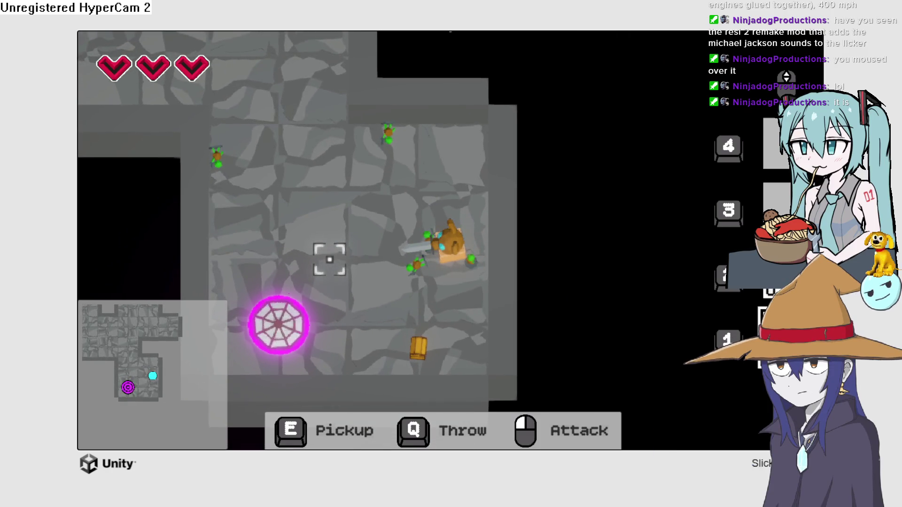
pyautogui.press('a')
pyautogui.press('w')
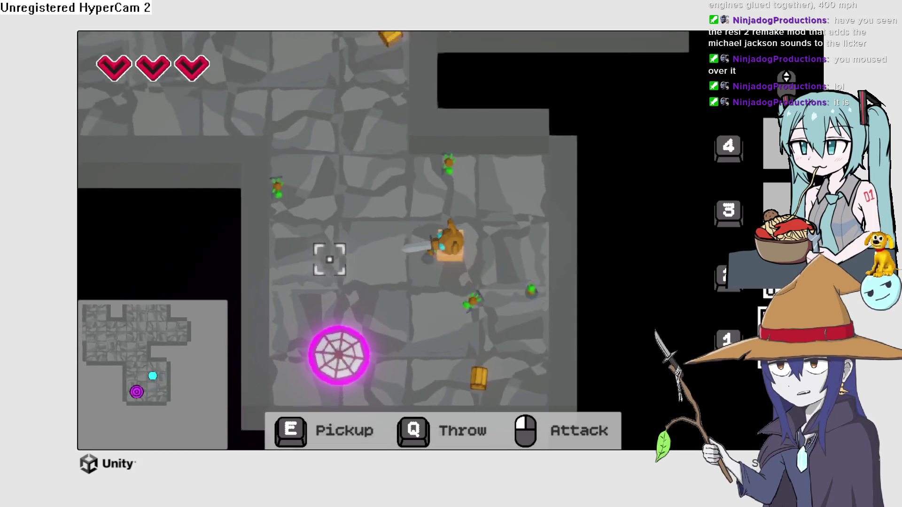
pyautogui.press('a')
pyautogui.press('w')
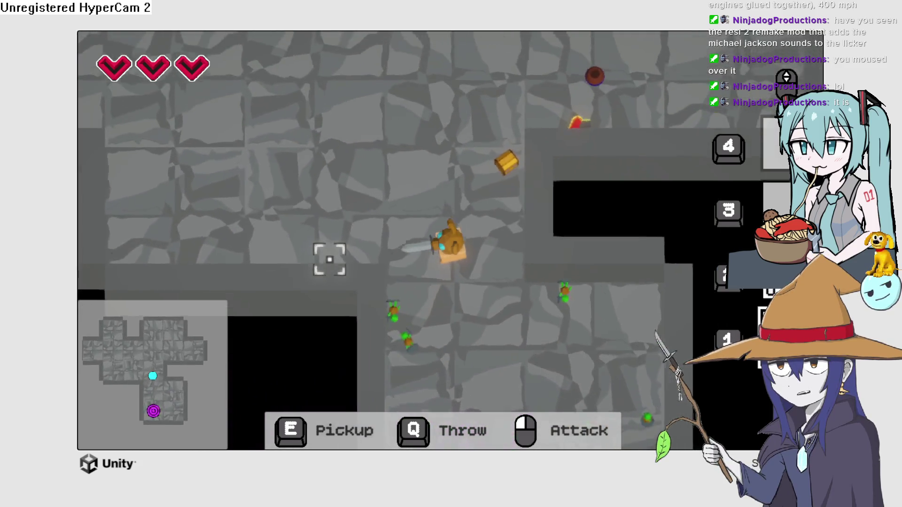
pyautogui.press('s')
pyautogui.press('d')
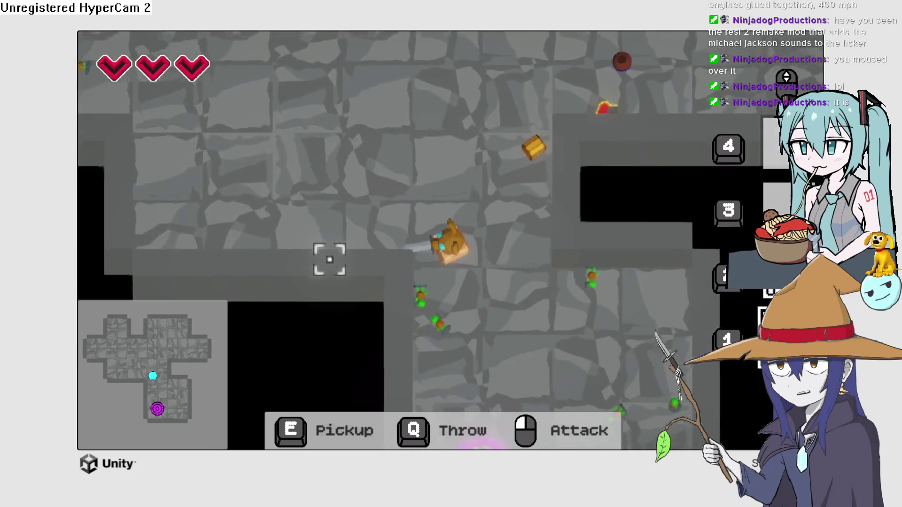
pyautogui.press('s')
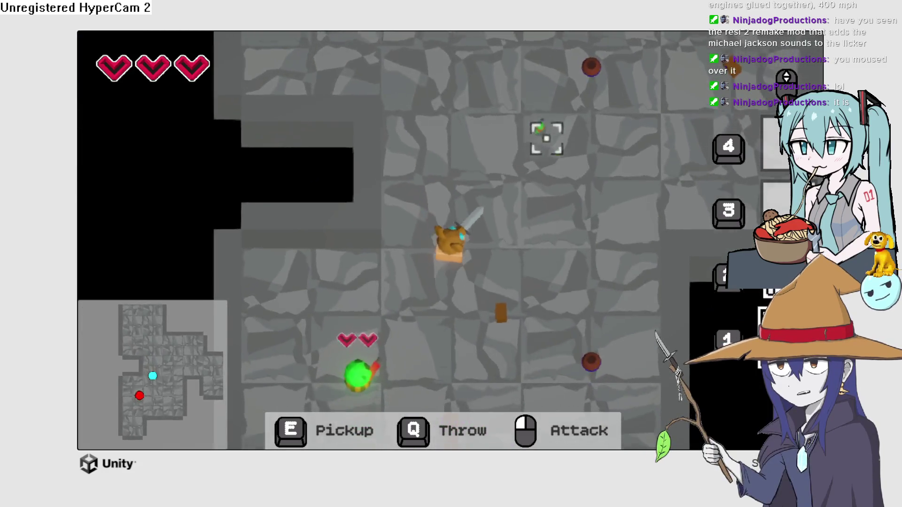
# Move south-west and kill the green enemy
pyautogui.press('s')
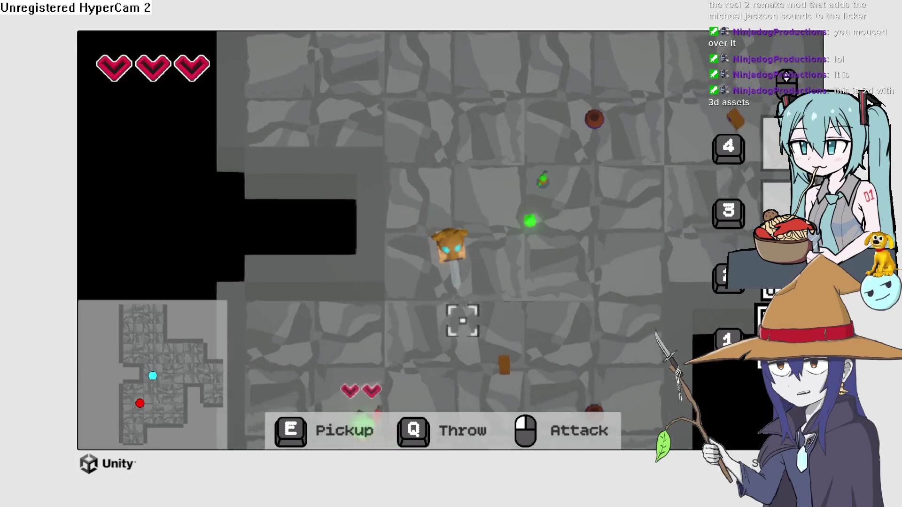
pyautogui.press('a')
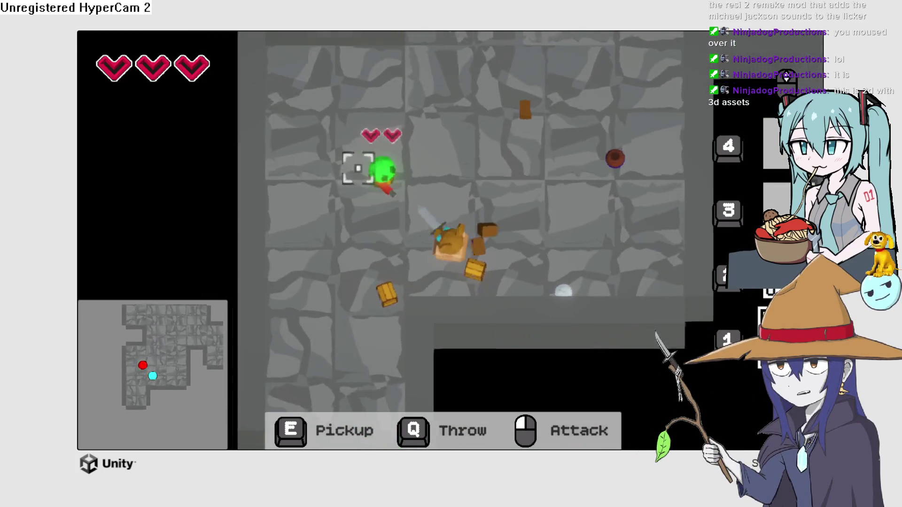
pyautogui.press('a')
pyautogui.click(493, 214)
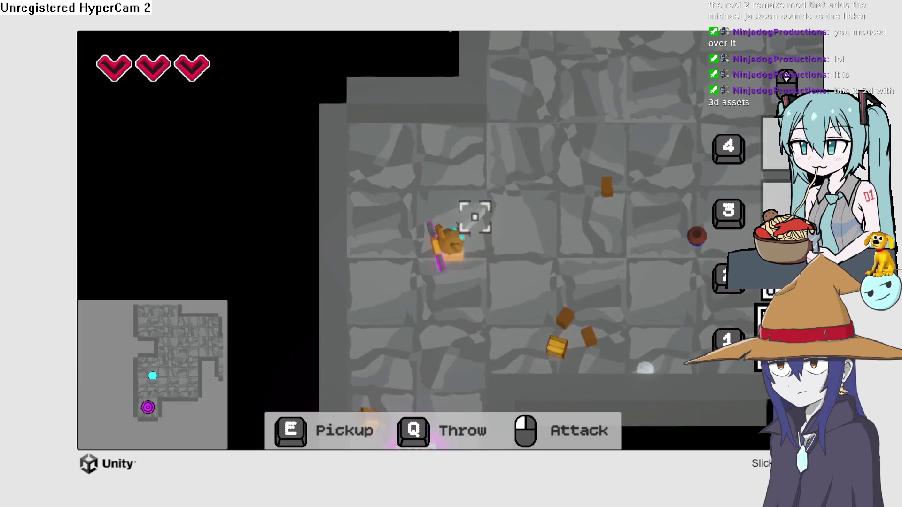
pyautogui.press('d')
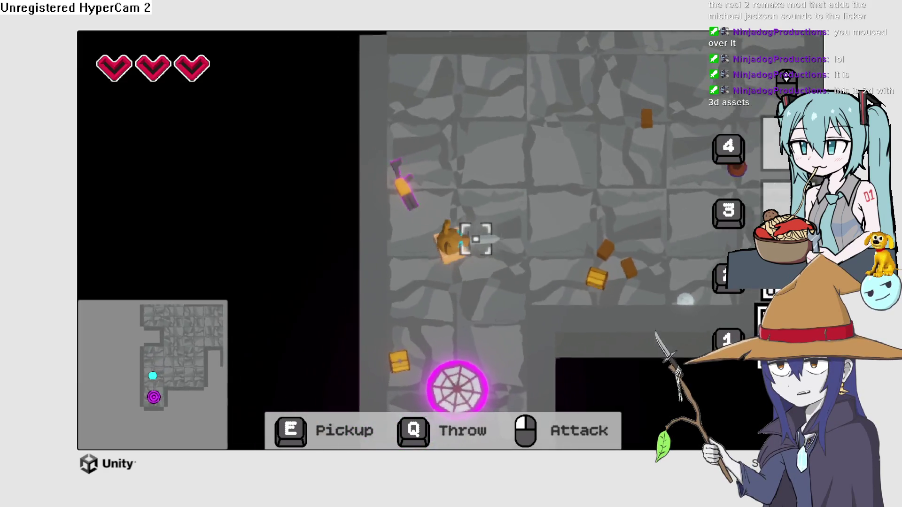
# Cross the room and walk onto the magenta portal
pyautogui.press('w')
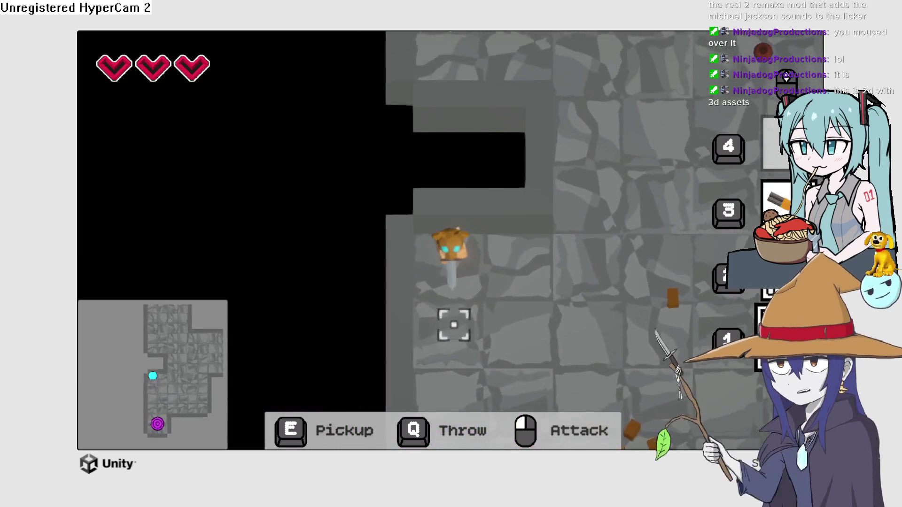
pyautogui.press('w')
pyautogui.press('d')
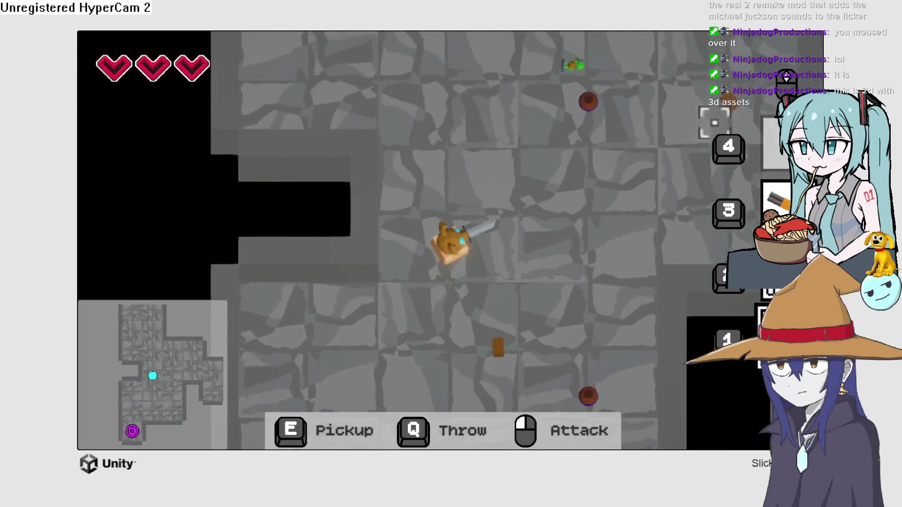
pyautogui.press('w')
pyautogui.press('d')
pyautogui.press('s')
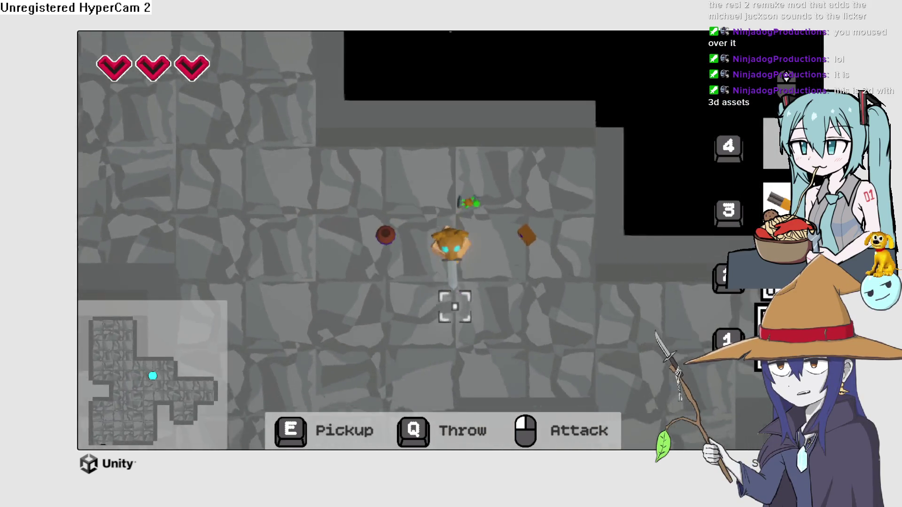
pyautogui.press('s')
pyautogui.press('d')
pyautogui.press('w')
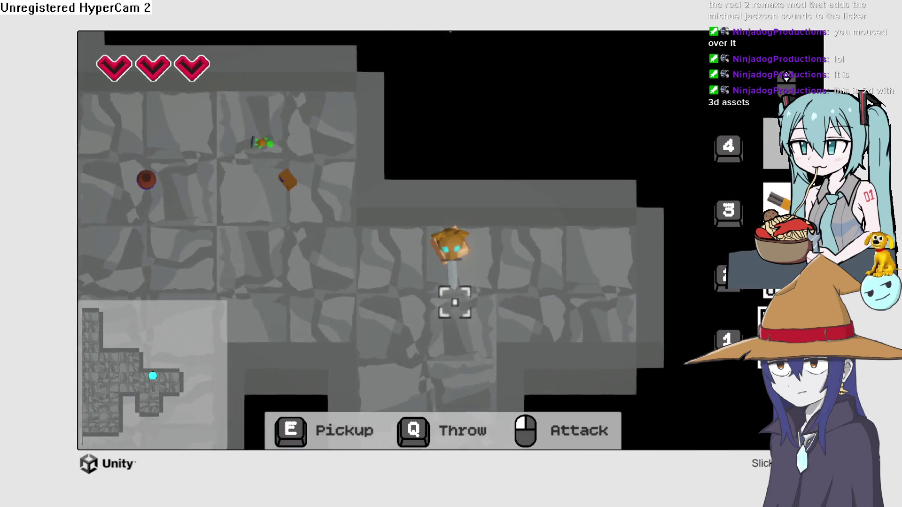
pyautogui.press('s')
pyautogui.press('s')
pyautogui.press('a')
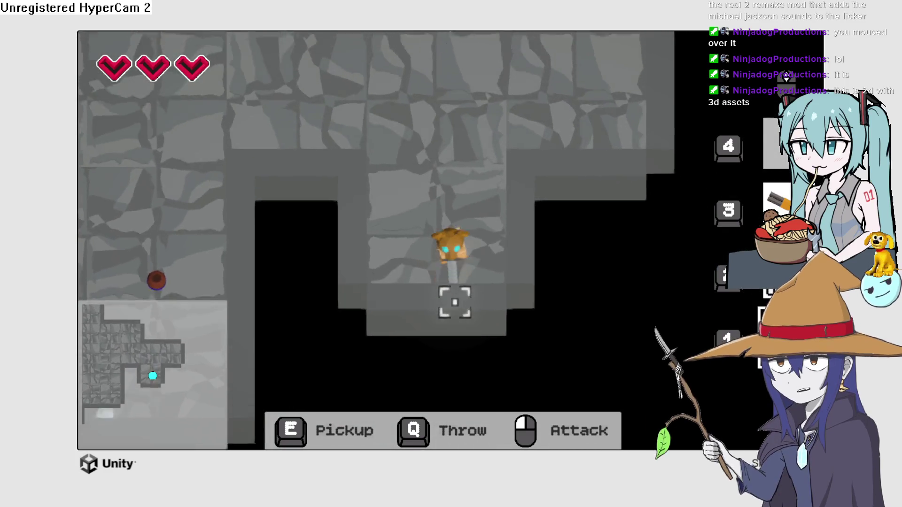
pyautogui.press('w')
pyautogui.press('a')
pyautogui.press('s')
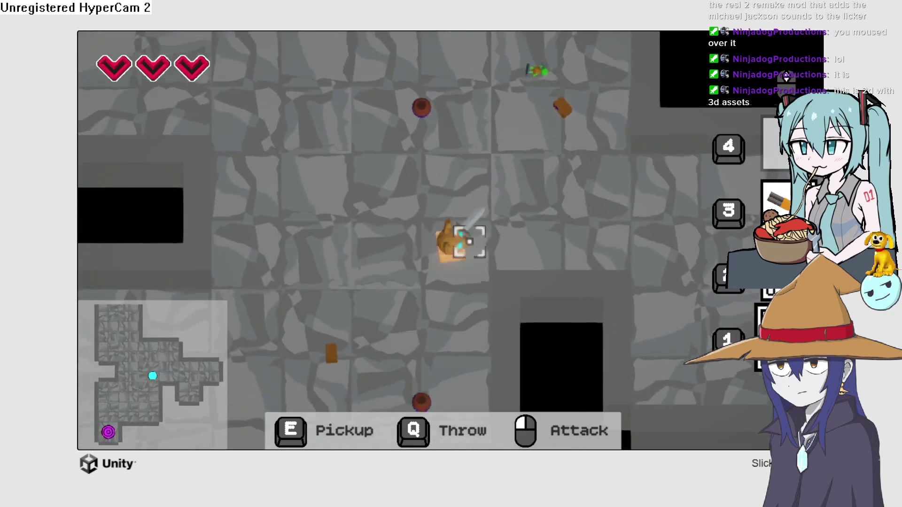
pyautogui.press('a')
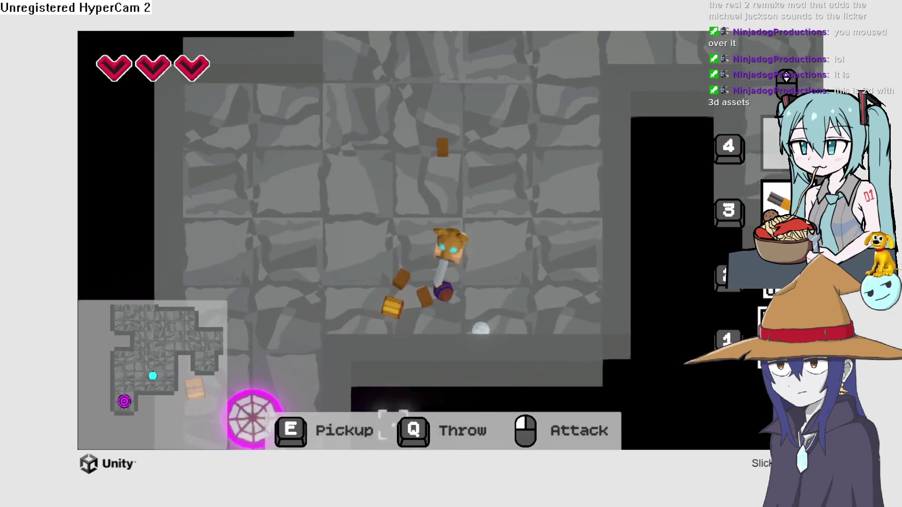
pyautogui.press('a')
pyautogui.press('s')
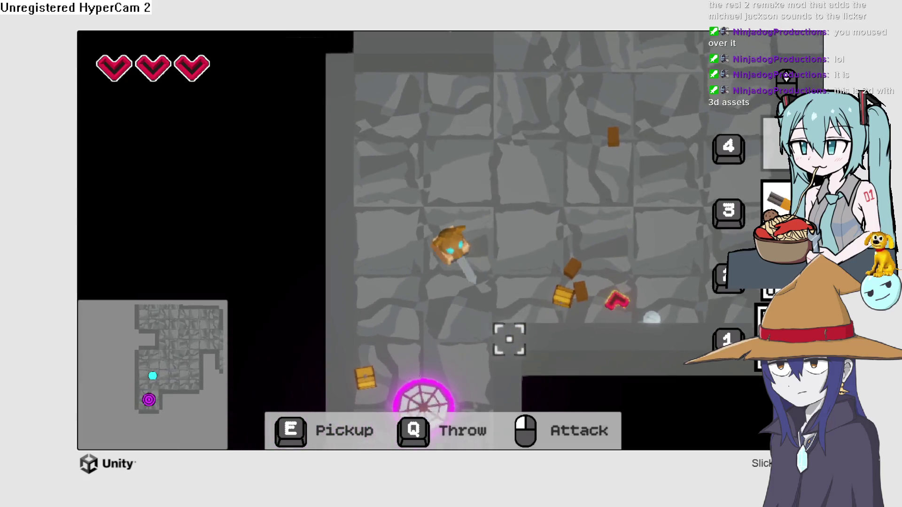
# Fight the magenta enemies in the new room, then head north toward the stick item
pyautogui.press('d')
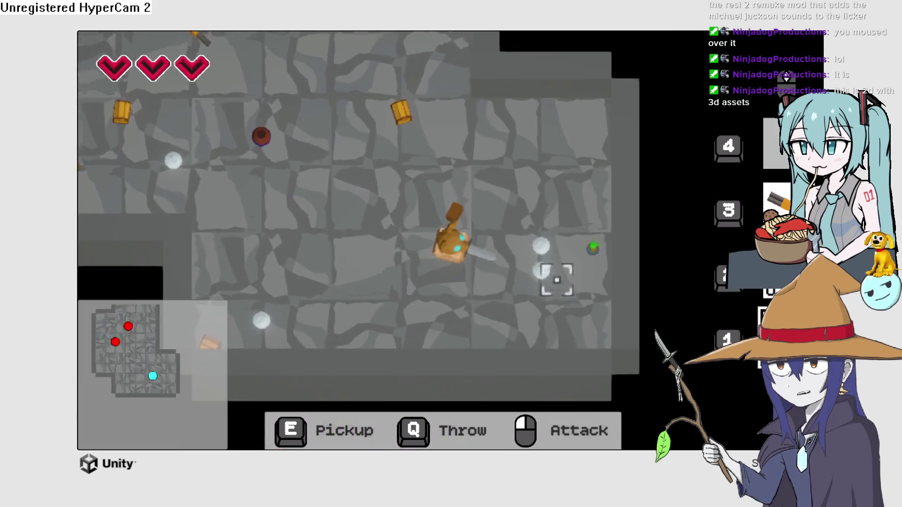
pyautogui.press('w')
pyautogui.press('s')
pyautogui.press('w')
pyautogui.press('a')
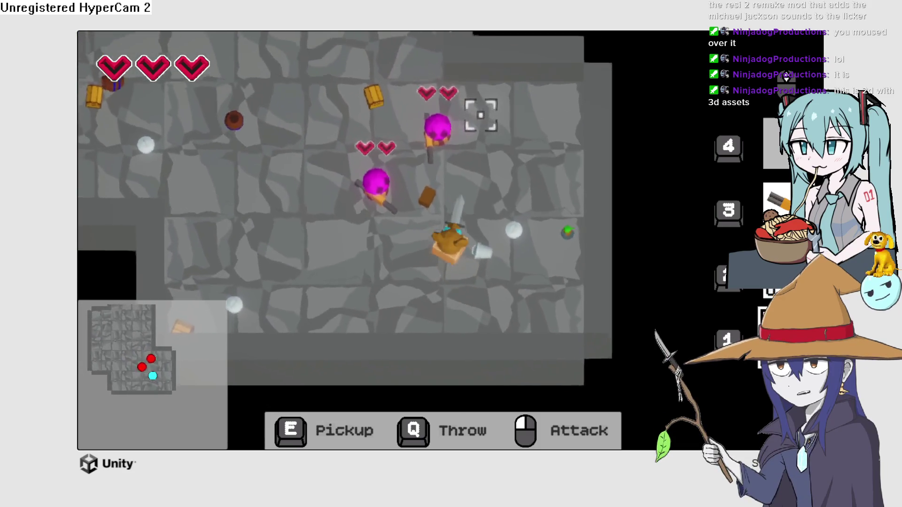
pyautogui.press('w')
pyautogui.click(386, 228)
pyautogui.press('a')
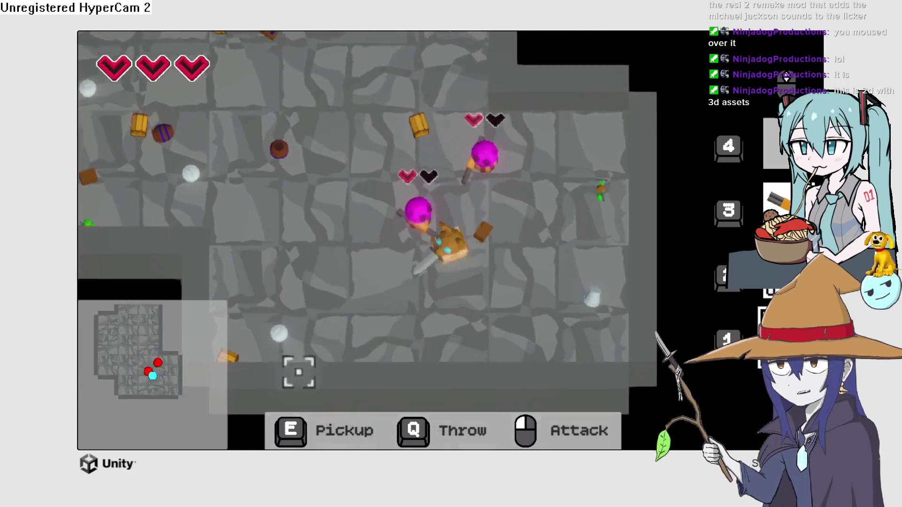
pyautogui.press('w')
pyautogui.press('d')
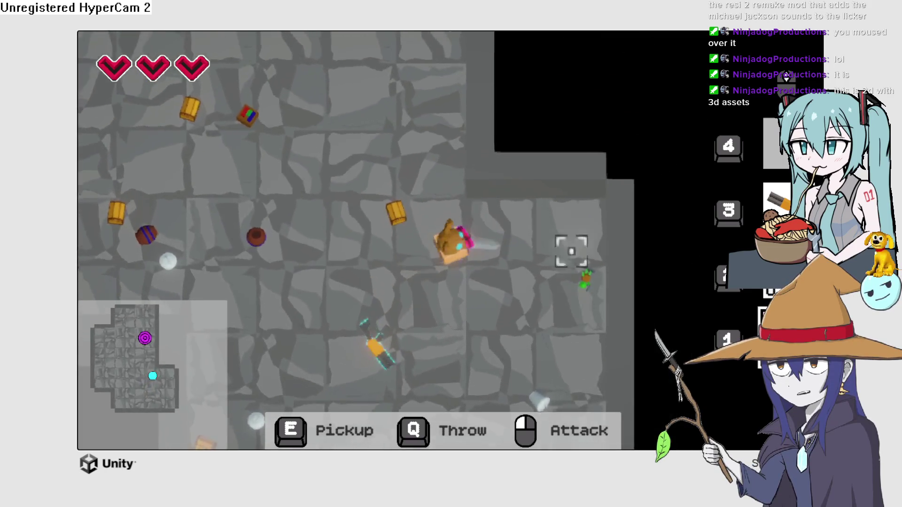
pyautogui.press('w')
pyautogui.press('a')
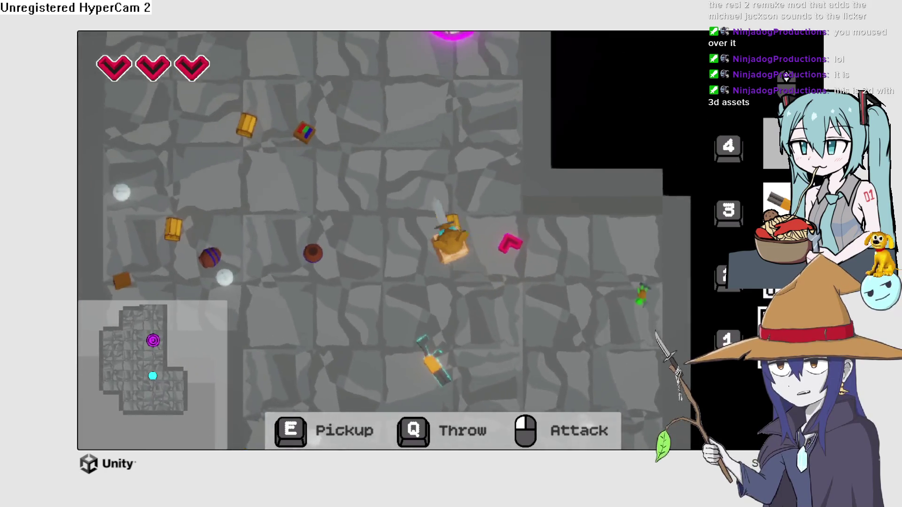
pyautogui.press('w')
pyautogui.press('a')
pyautogui.press('w')
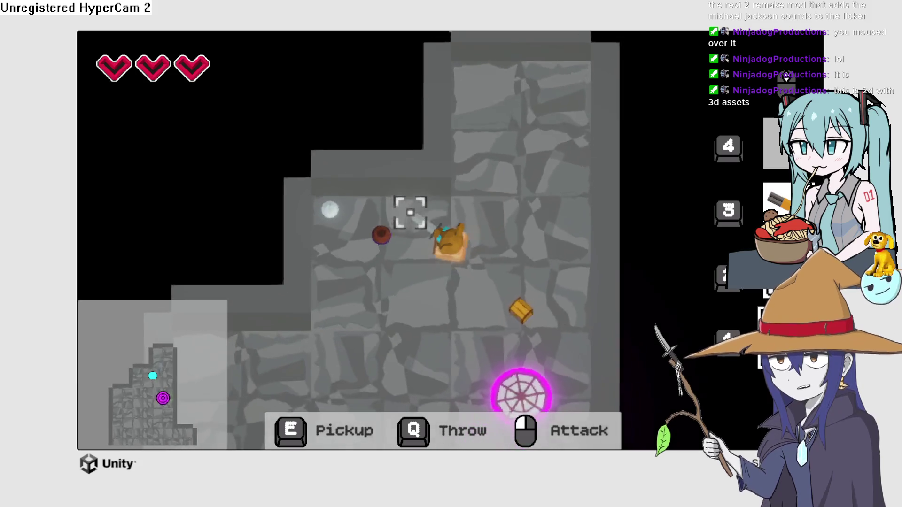
# Move up and right from the portal room into the next enemy room
pyautogui.press('s')
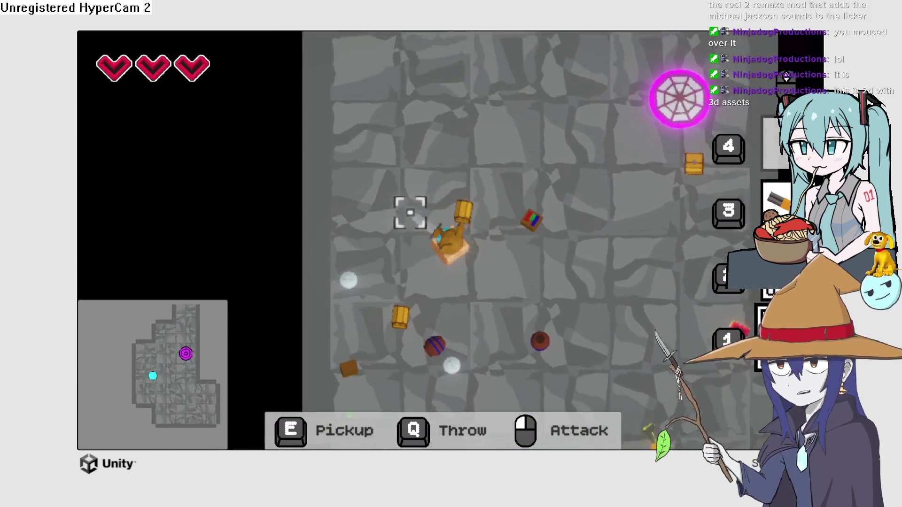
pyautogui.press('d')
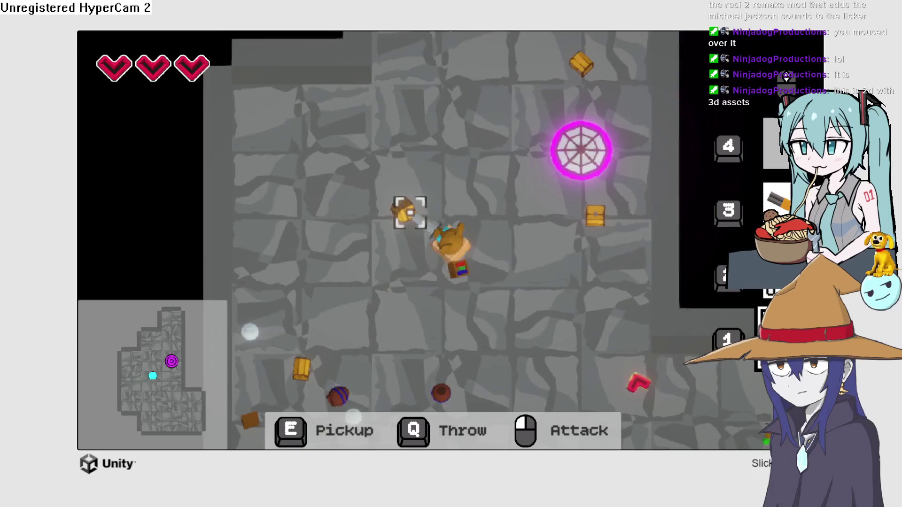
pyautogui.press('w')
pyautogui.press('d')
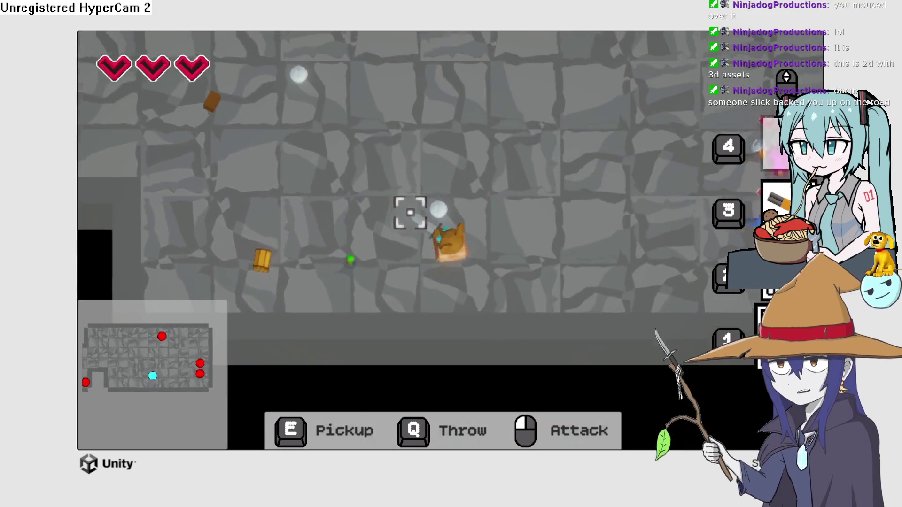
pyautogui.press('w')
pyautogui.press('d')
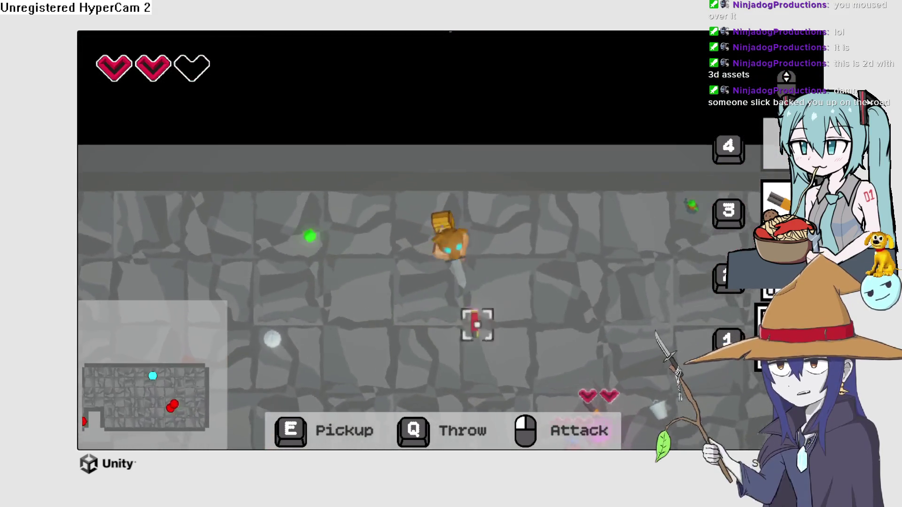
pyautogui.press('s')
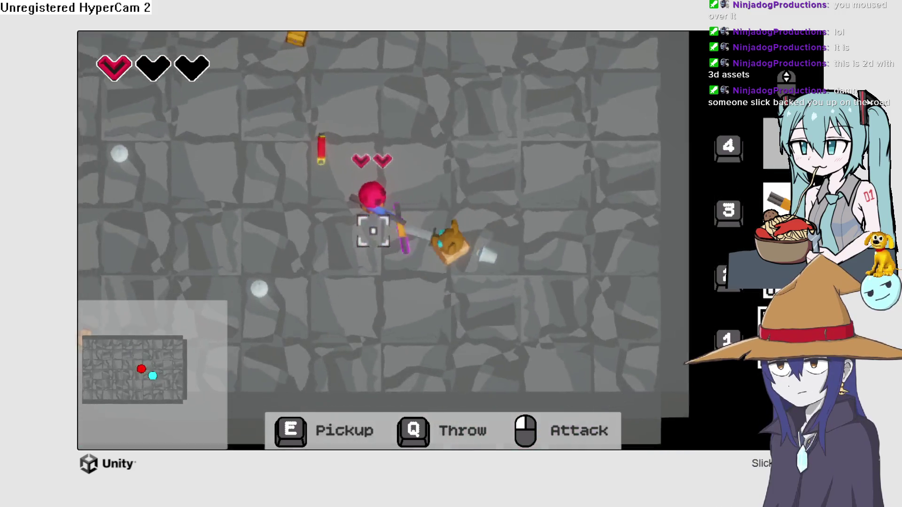
# Kill the red enemy and retreat toward the room's upper-left corner
pyautogui.press('a')
pyautogui.press('w')
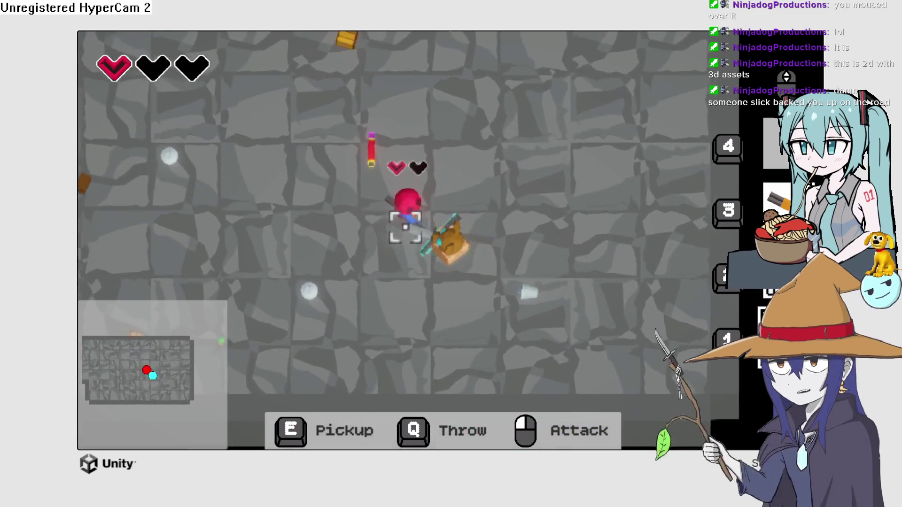
pyautogui.click(389, 236)
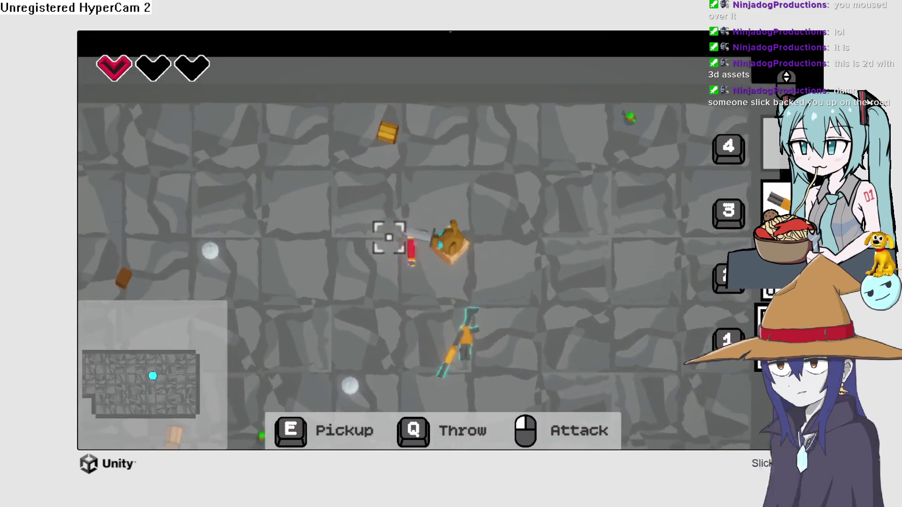
pyautogui.press('a')
pyautogui.press('w')
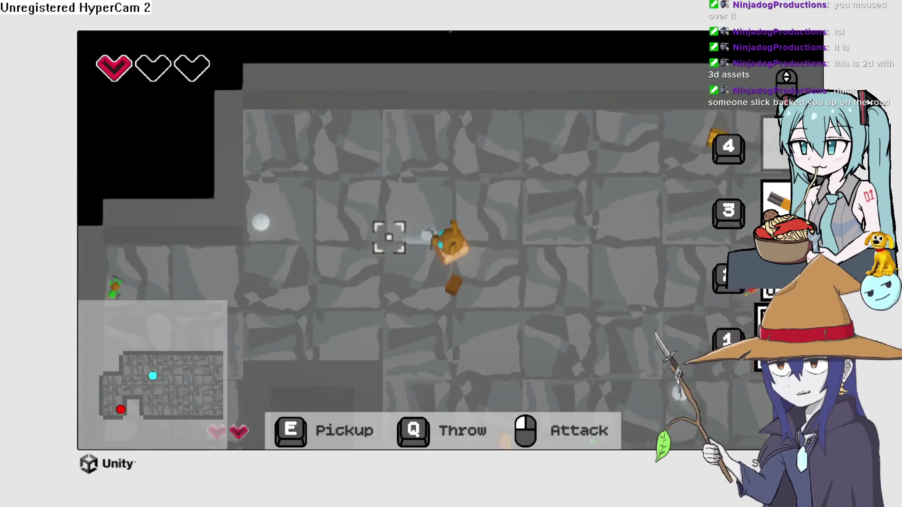
pyautogui.press('a')
pyautogui.press('w')
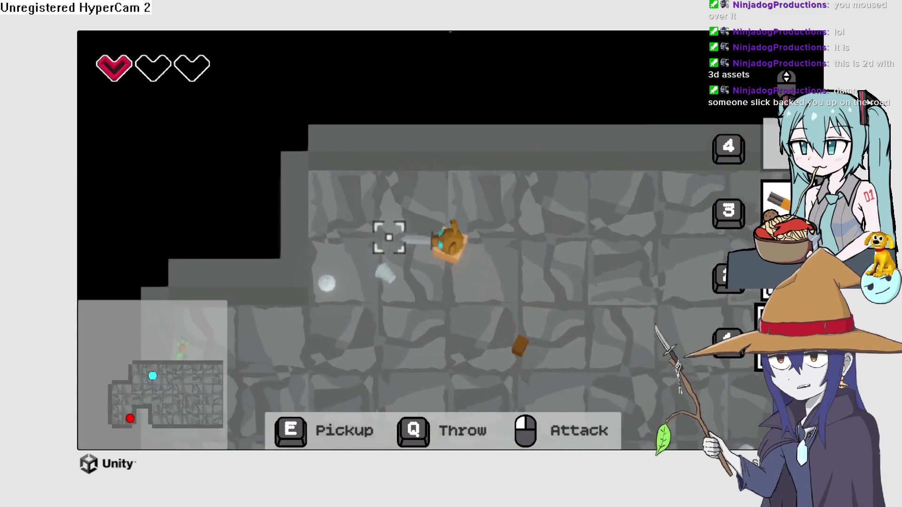
pyautogui.press('w')
pyautogui.press('d')
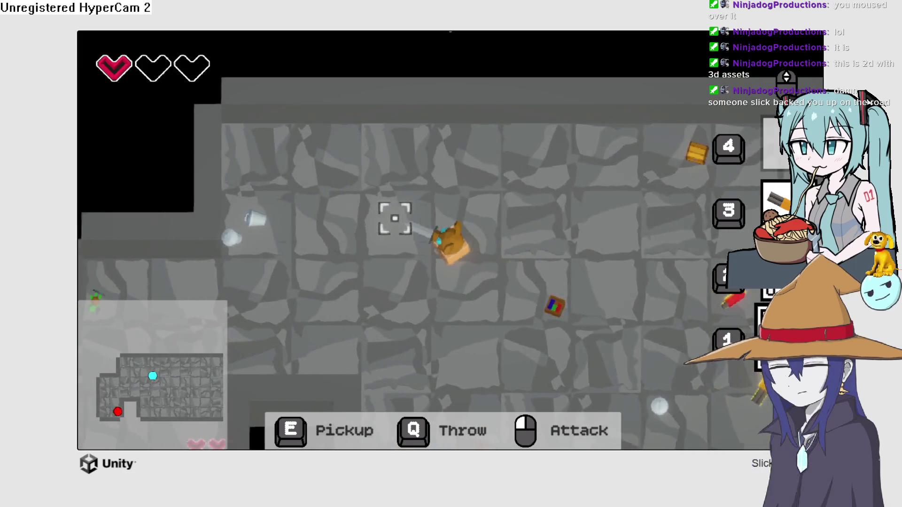
pyautogui.press('a')
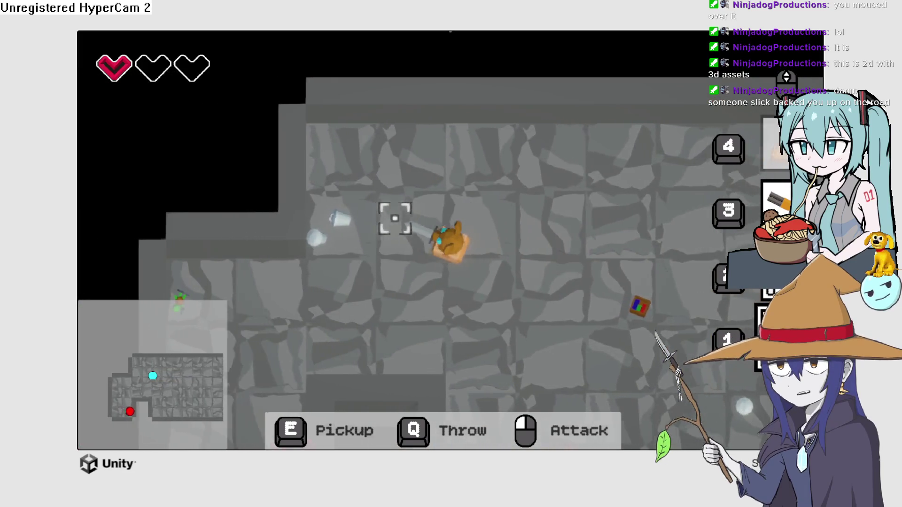
pyautogui.press('a')
pyautogui.press('w')
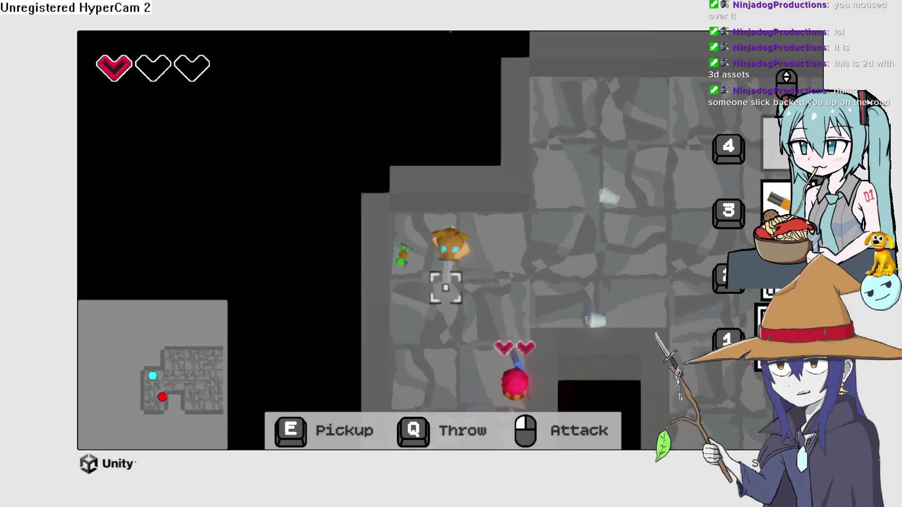
# Attack the pink enemy and walk into the pink portal to the boss
pyautogui.click(453, 173)
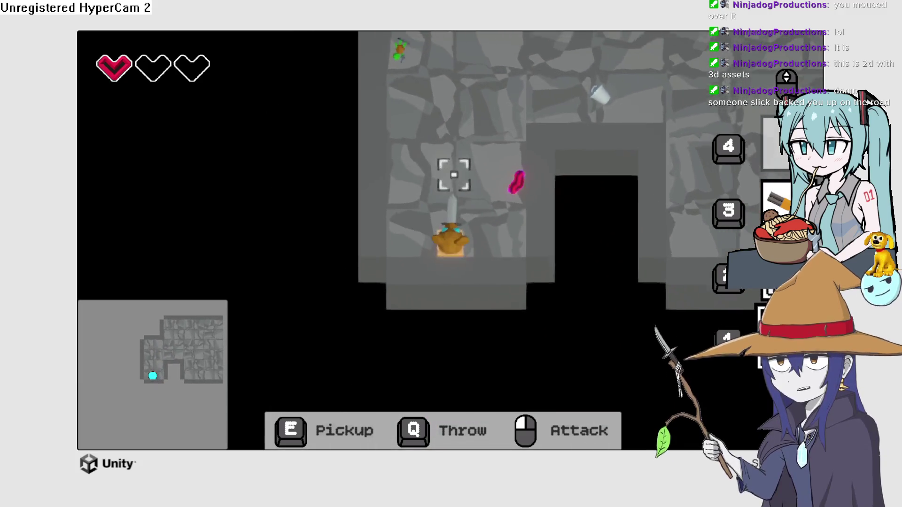
pyautogui.press('s')
pyautogui.press('d')
pyautogui.press('w')
pyautogui.press('d')
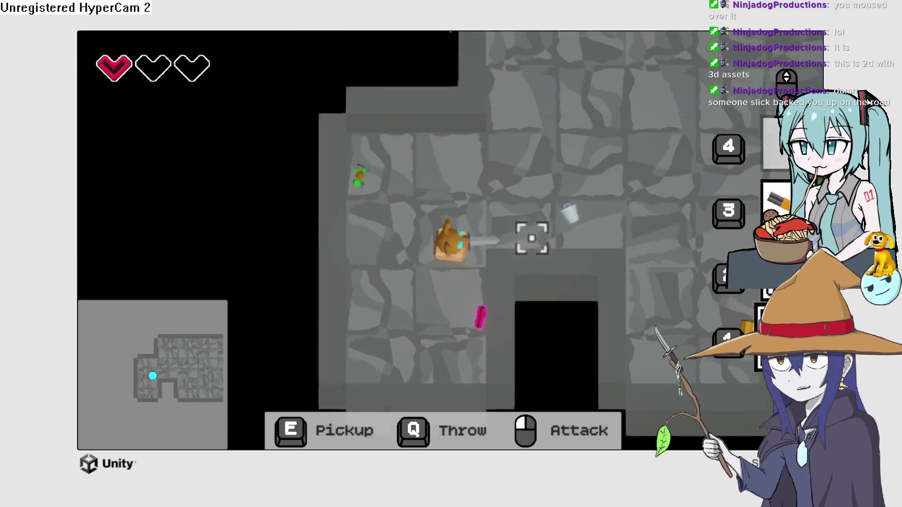
pyautogui.press('d')
pyautogui.press('w')
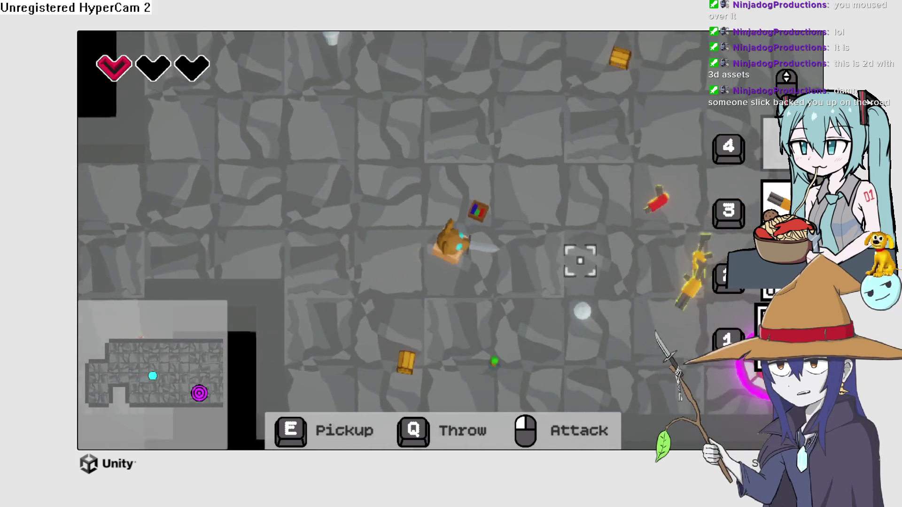
pyautogui.press('d')
pyautogui.press('s')
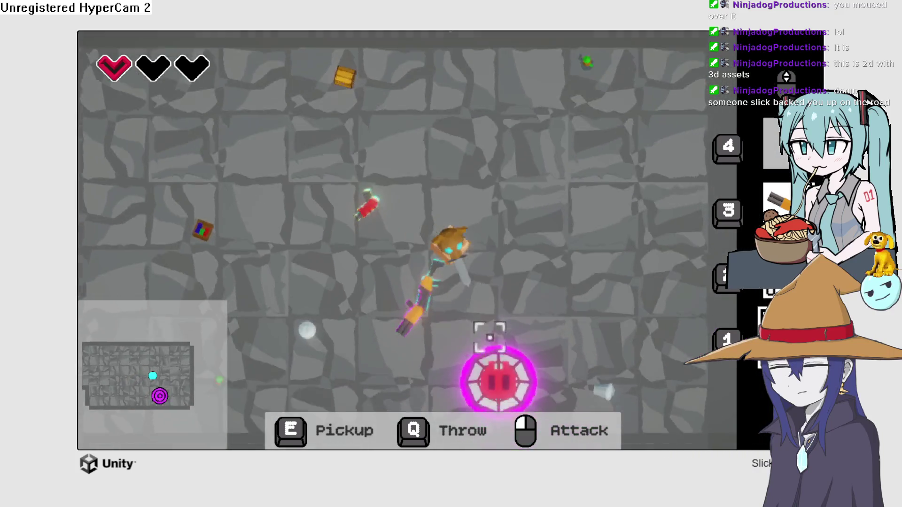
pyautogui.press('s')
pyautogui.press('a')
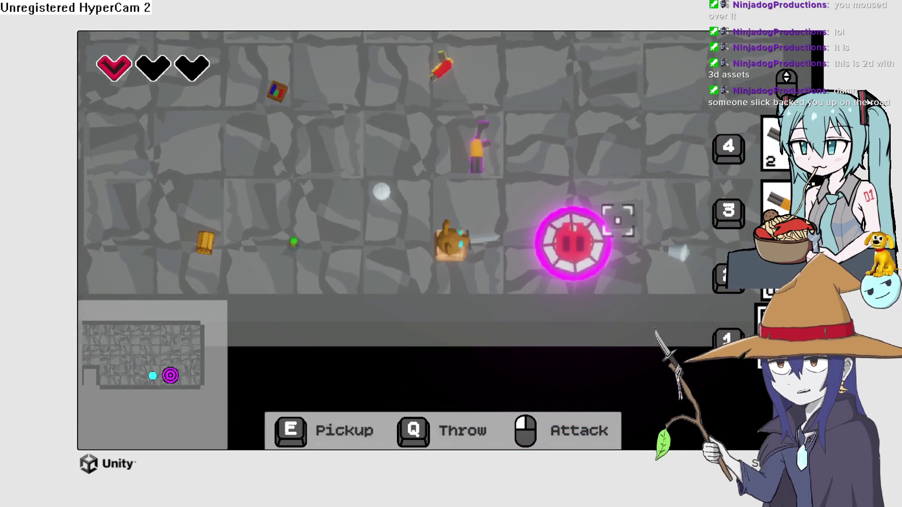
pyautogui.press('d')
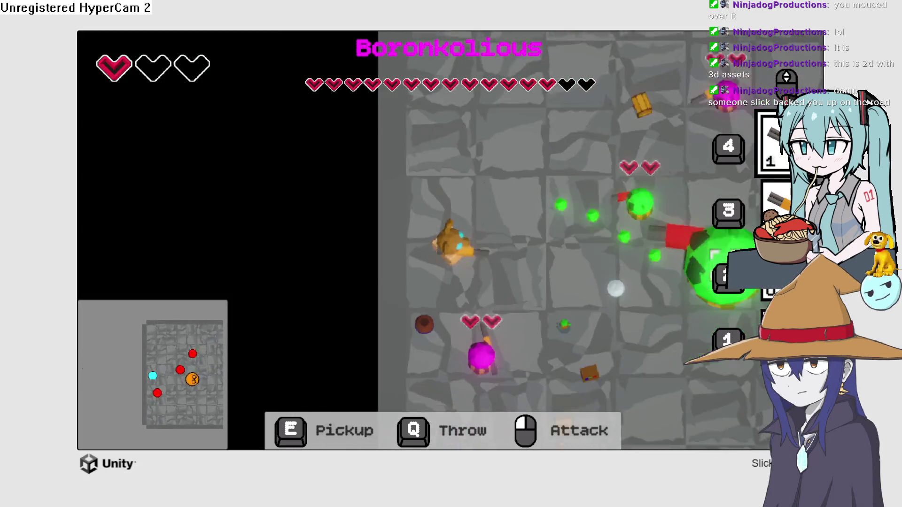
# Fight the Boronkolious boss until Game Over, then quit to the title menu
pyautogui.press('d')
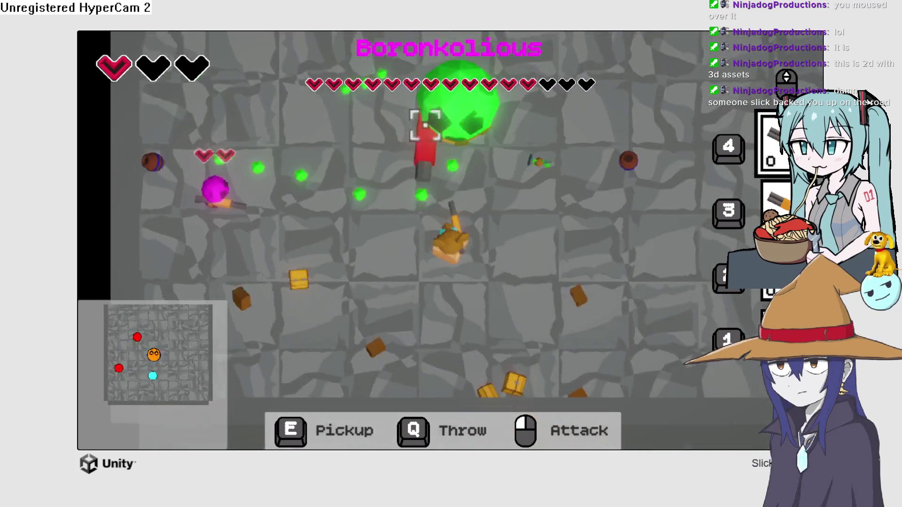
pyautogui.press('d')
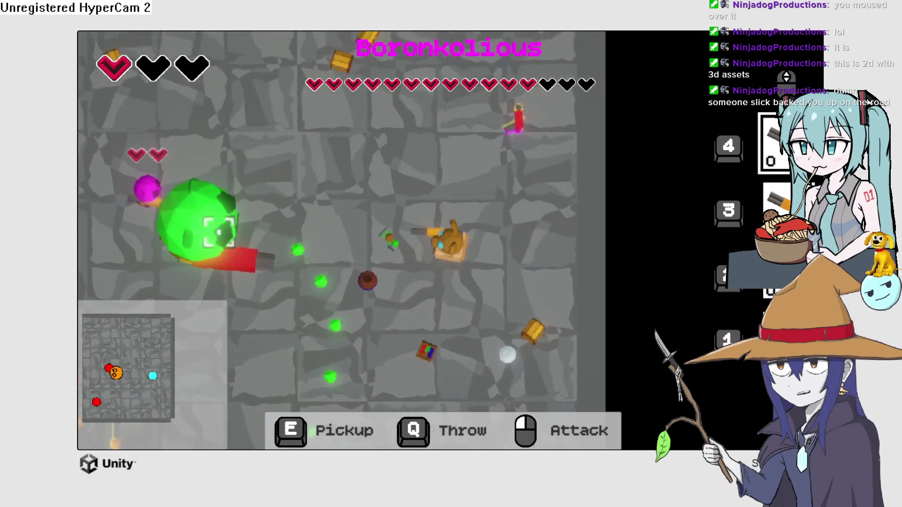
pyautogui.press('s')
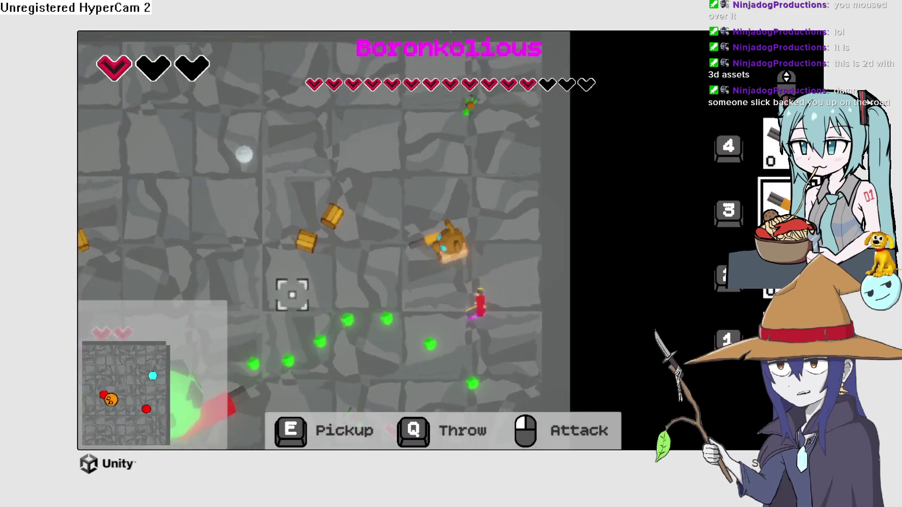
pyautogui.press('a')
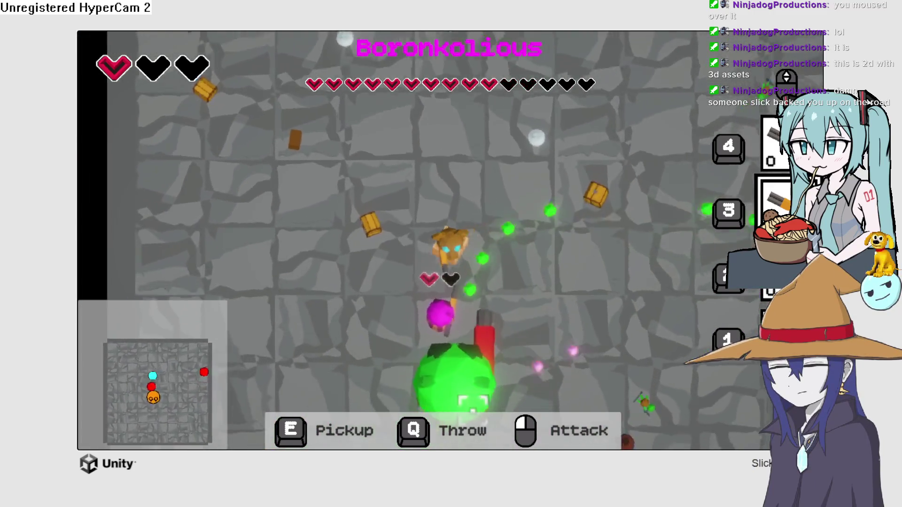
pyautogui.press('a')
pyautogui.click(540, 373)
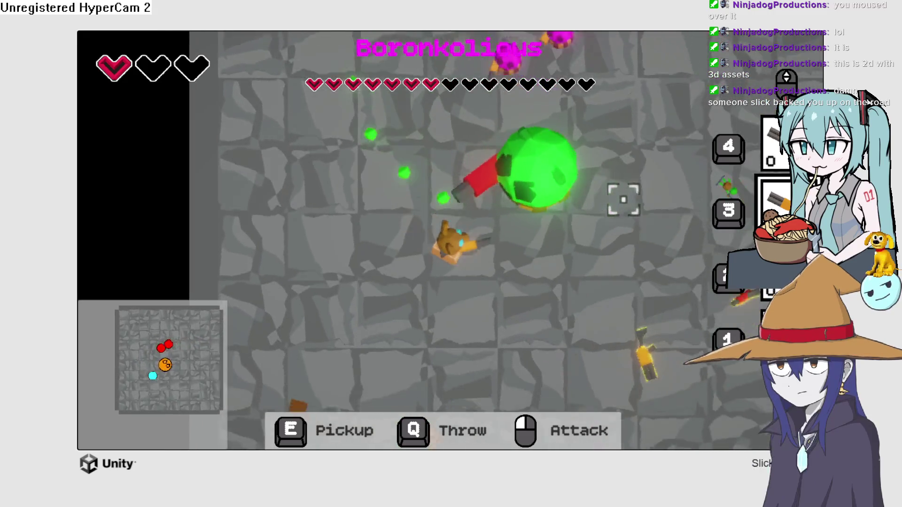
pyautogui.press('d')
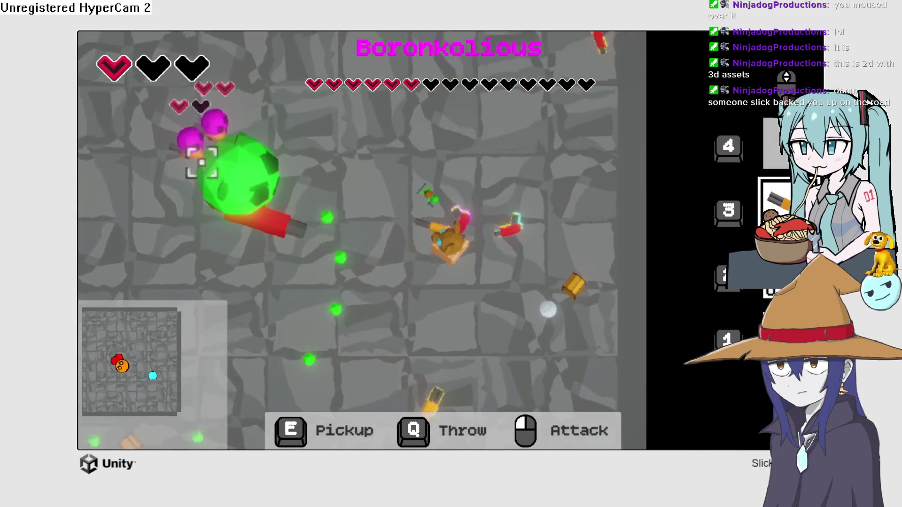
pyautogui.press('w')
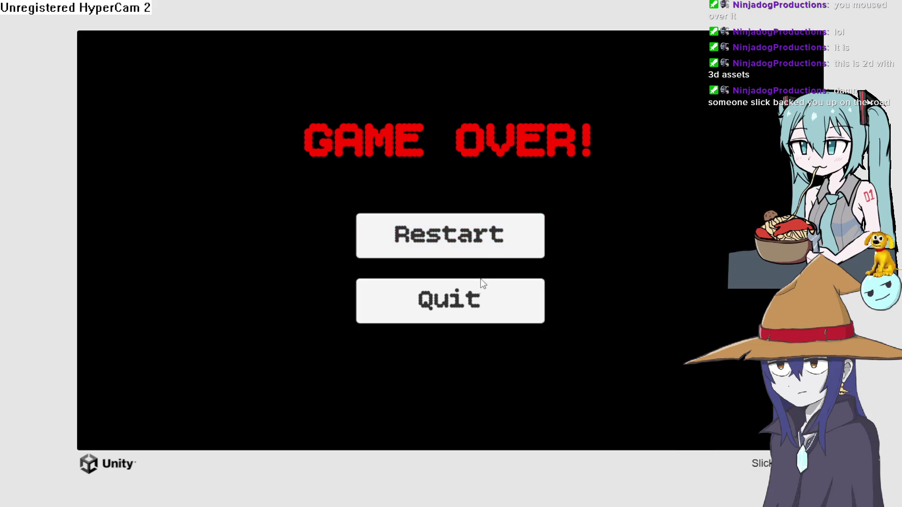
pyautogui.click(477, 303)
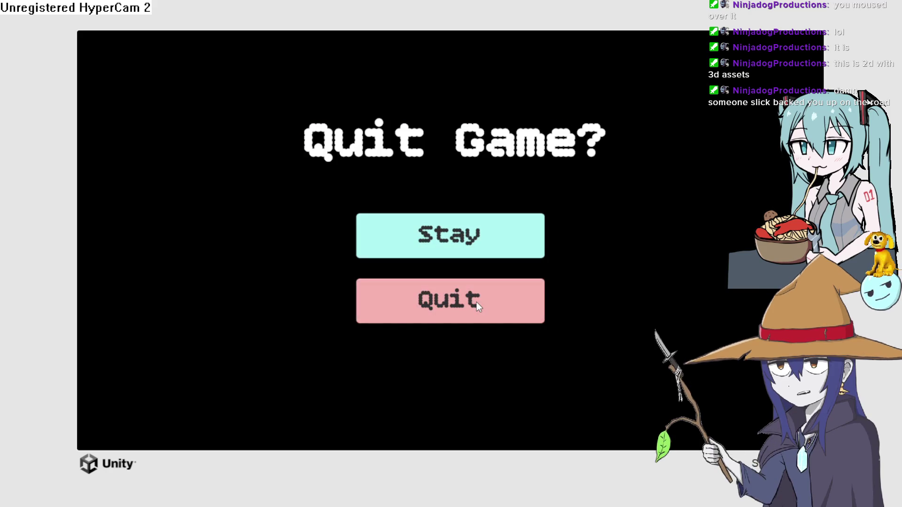
pyautogui.click(475, 304)
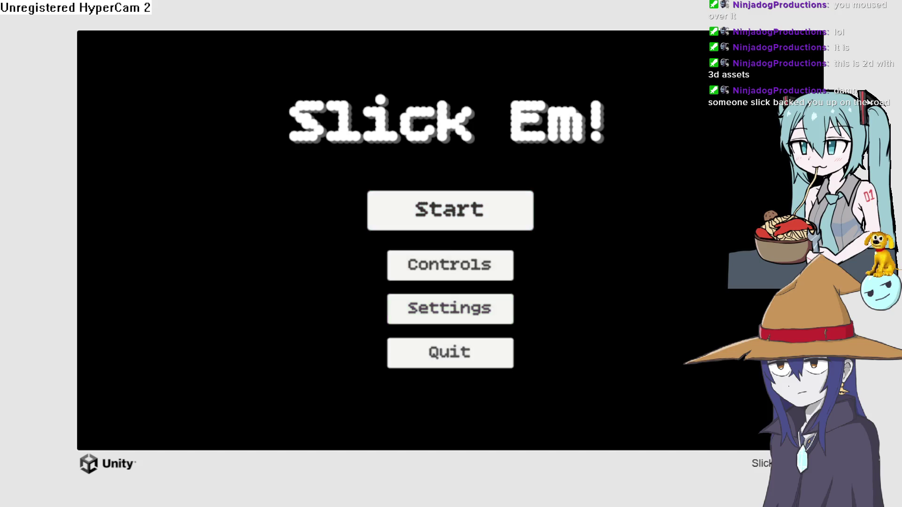
# Exit fullscreen and return to Slick Em!'s jam submission page
pyautogui.press('Escape')
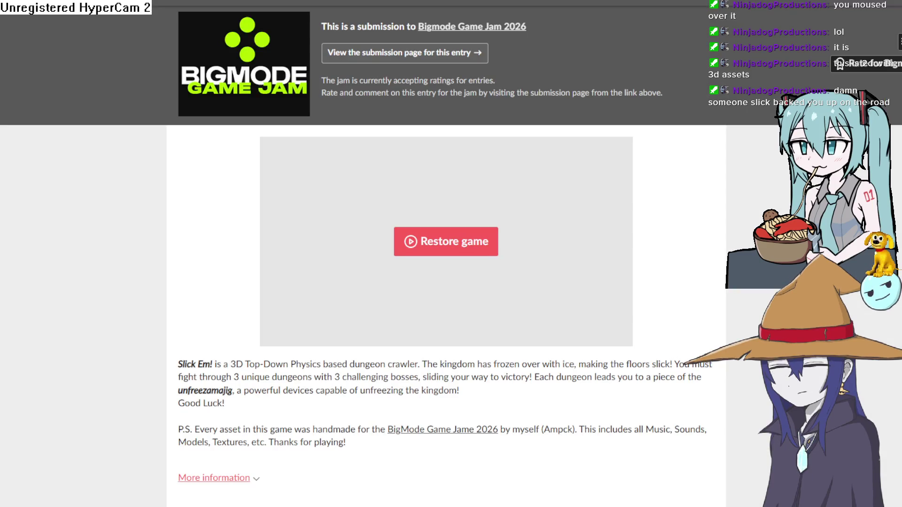
pyautogui.hotkey('alt', 'Left')
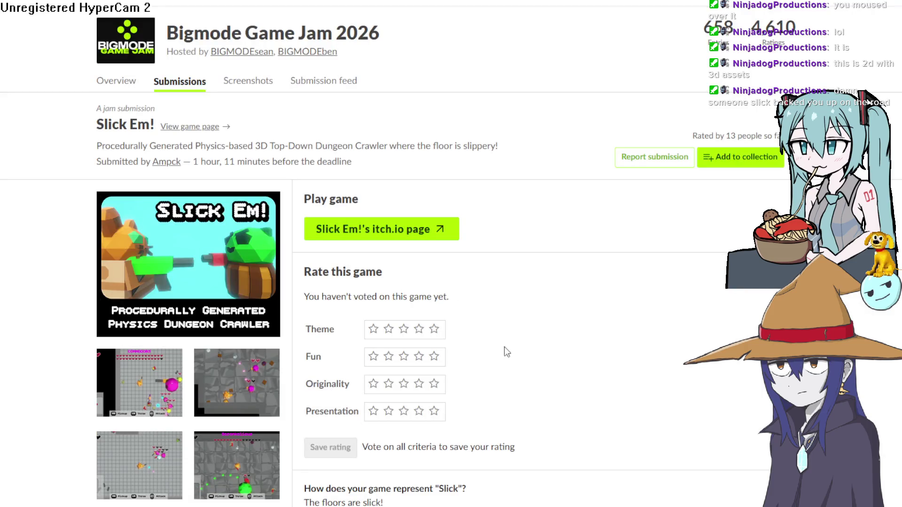
pyautogui.scroll(-5, 520, 346)
pyautogui.scroll(3, 520, 347)
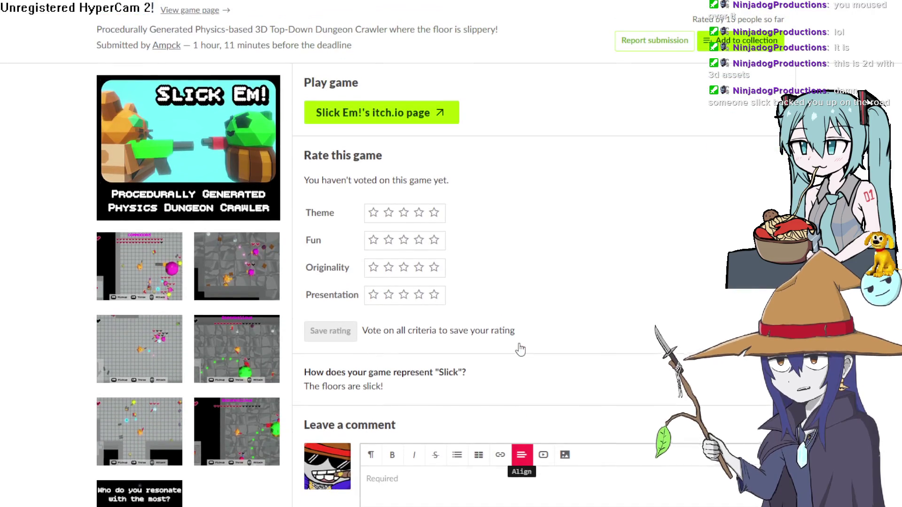
# Rate Theme 4 stars and Fun, Originality and Presentation 5 stars each
pyautogui.click(421, 216)
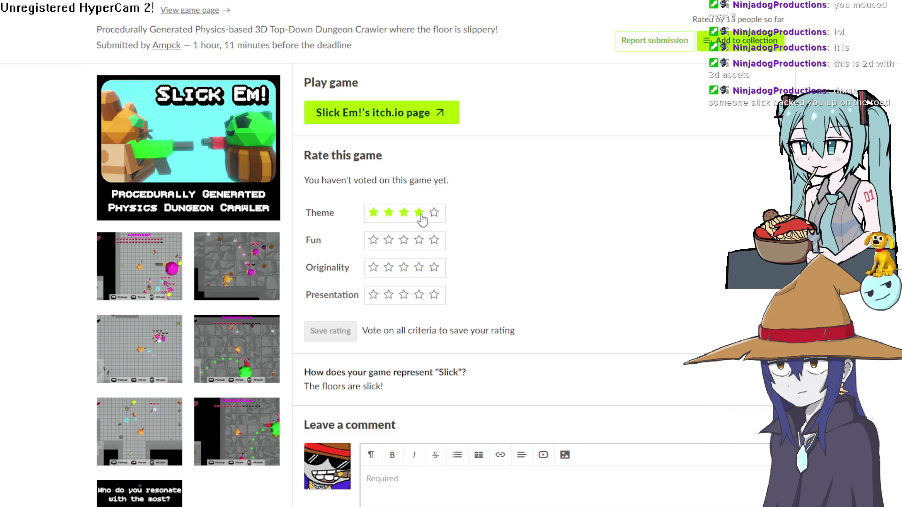
pyautogui.click(433, 242)
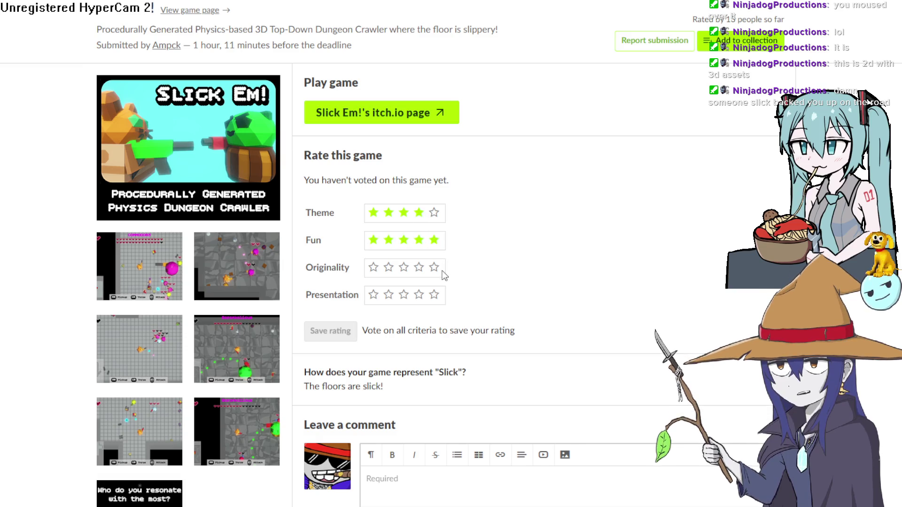
pyautogui.click(434, 272)
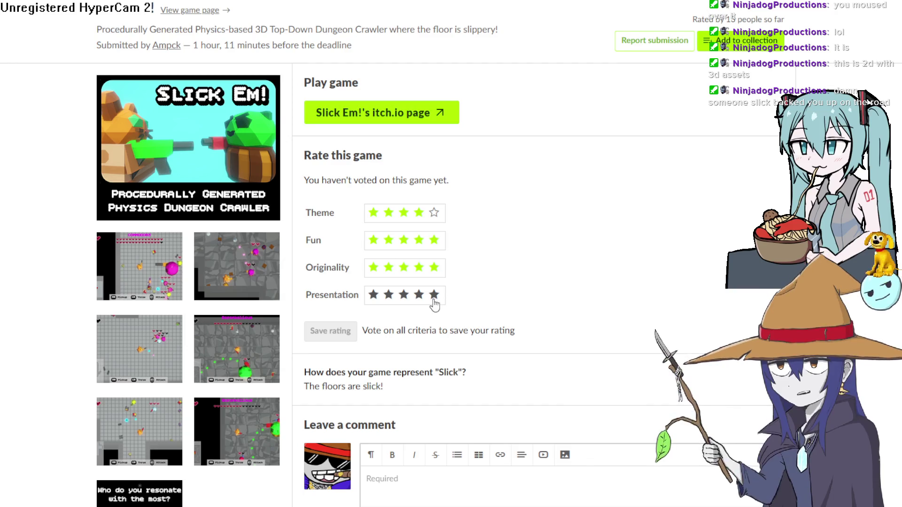
pyautogui.click(434, 301)
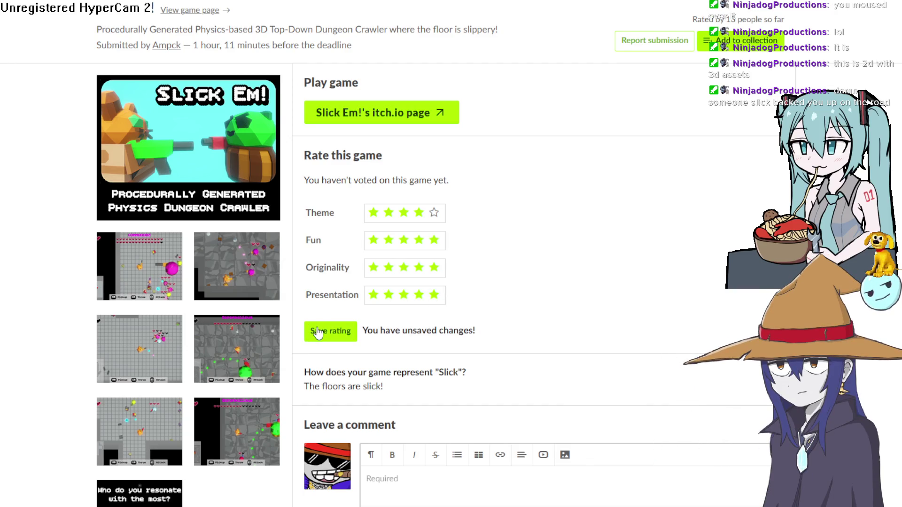
pyautogui.scroll(-5, 323, 267)
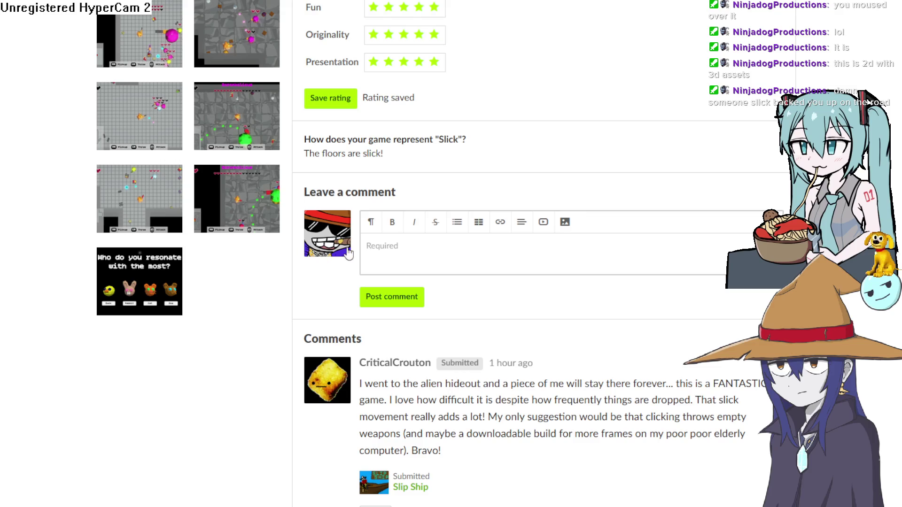
pyautogui.scroll(5, 567, 171)
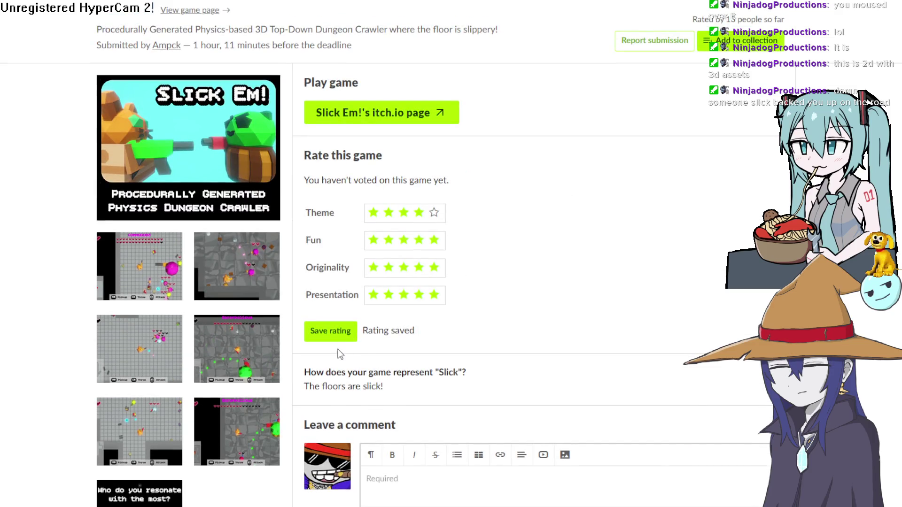
pyautogui.scroll(3, 244, 207)
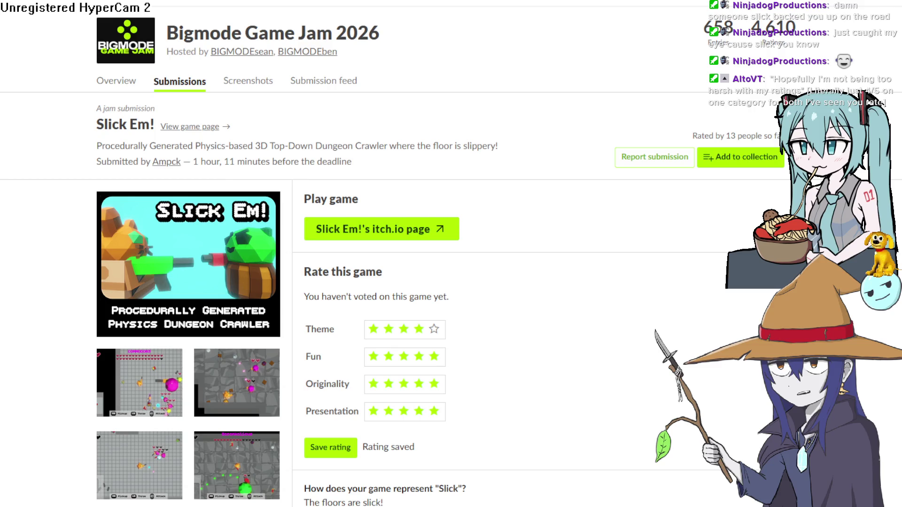
# Highlight the submission's description and credit lines, then clear the highlighting
pyautogui.moveTo(424, 175)
pyautogui.mouseDown()
pyautogui.moveTo(90, 154)
pyautogui.moveTo(83, 142)
pyautogui.moveTo(89, 147)
pyautogui.mouseUp()
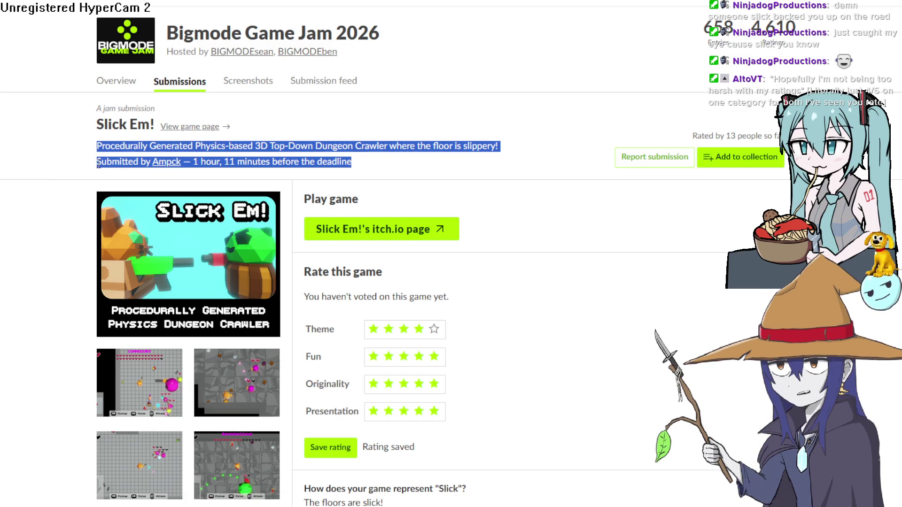
pyautogui.moveTo(387, 160)
pyautogui.mouseDown()
pyautogui.moveTo(334, 147)
pyautogui.moveTo(179, 146)
pyautogui.moveTo(125, 92)
pyautogui.moveTo(110, 40)
pyautogui.moveTo(179, 199)
pyautogui.moveTo(28, 52)
pyautogui.mouseUp()
pyautogui.moveTo(47, 82); pyautogui.dragTo(62, 94)
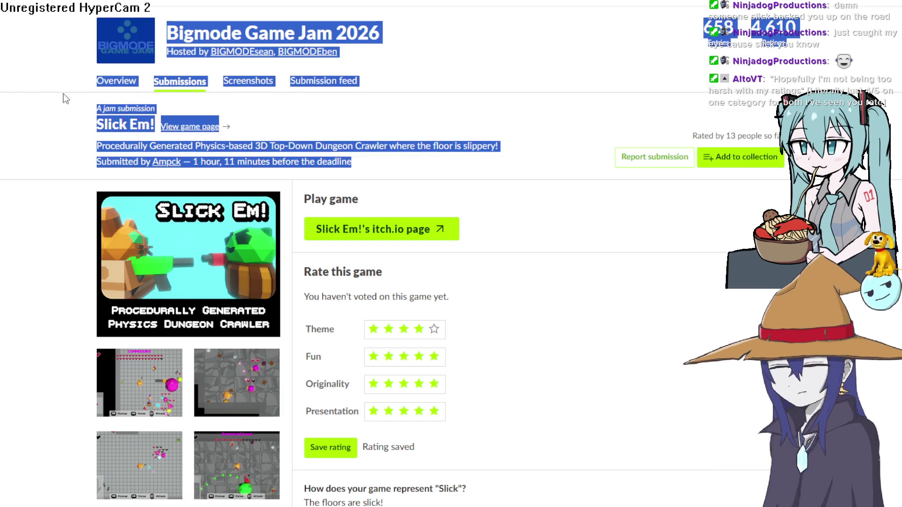
pyautogui.click(63, 94)
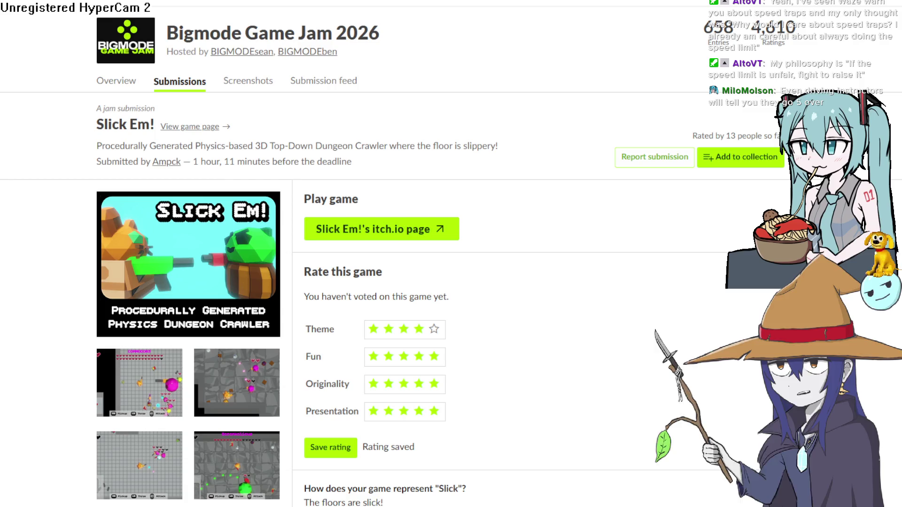
pyautogui.moveTo(362, 158)
pyautogui.mouseDown()
pyautogui.moveTo(295, 136)
pyautogui.moveTo(152, 139)
pyautogui.moveTo(92, 147)
pyautogui.moveTo(91, 155)
pyautogui.mouseUp()
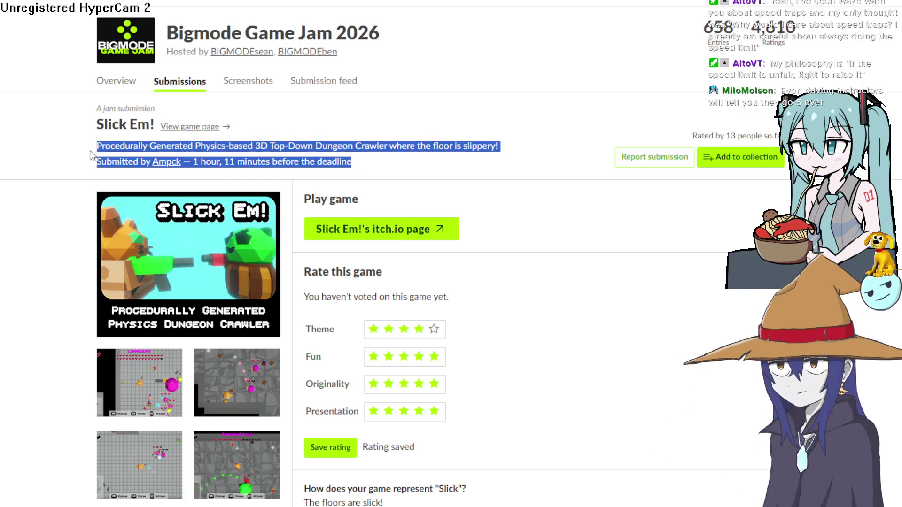
pyautogui.click(464, 150)
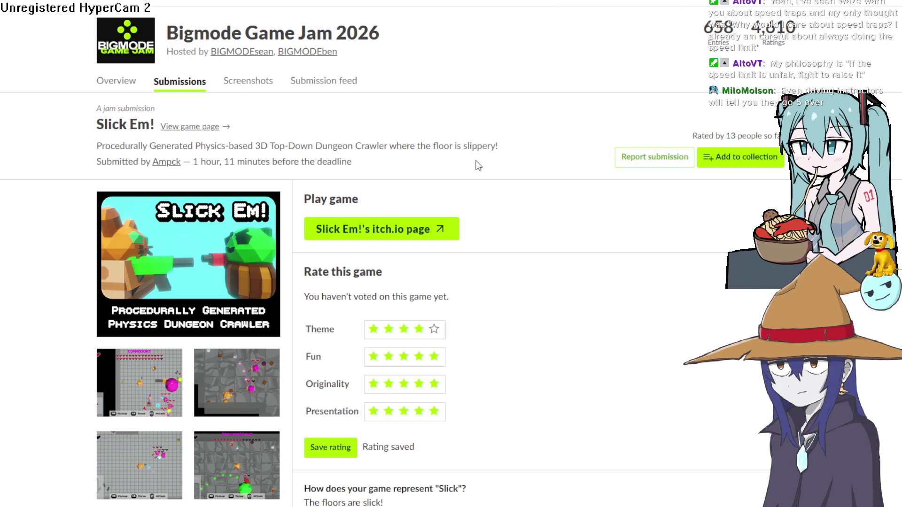
pyautogui.moveTo(465, 162)
pyautogui.mouseDown()
pyautogui.moveTo(407, 126)
pyautogui.moveTo(445, 168)
pyautogui.moveTo(421, 146)
pyautogui.moveTo(324, 163)
pyautogui.moveTo(113, 161)
pyautogui.moveTo(108, 148)
pyautogui.mouseUp()
pyautogui.click(320, 146)
# Move the speed Text object right up against the MPH: label in Layout 2
pyautogui.hotkey('alt', 'Tab')
pyautogui.moveTo(616, 293)
pyautogui.mouseDown()
pyautogui.moveTo(621, 309)
pyautogui.moveTo(591, 312)
pyautogui.moveTo(591, 325)
pyautogui.mouseUp()
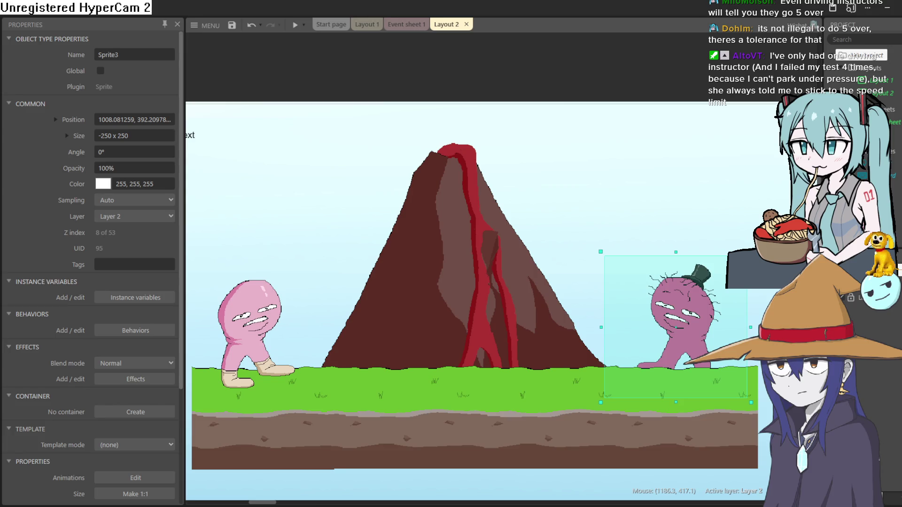
pyautogui.scroll(-3, 515, 323)
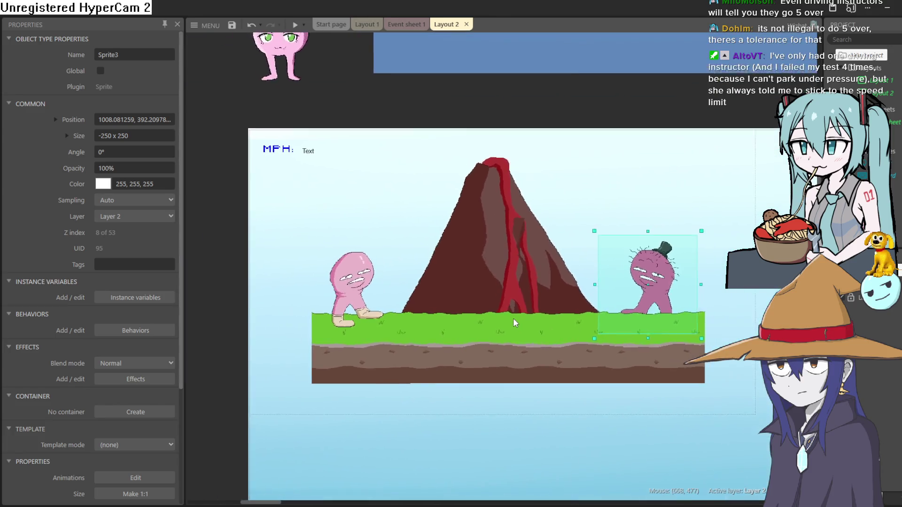
pyautogui.scroll(1, 515, 323)
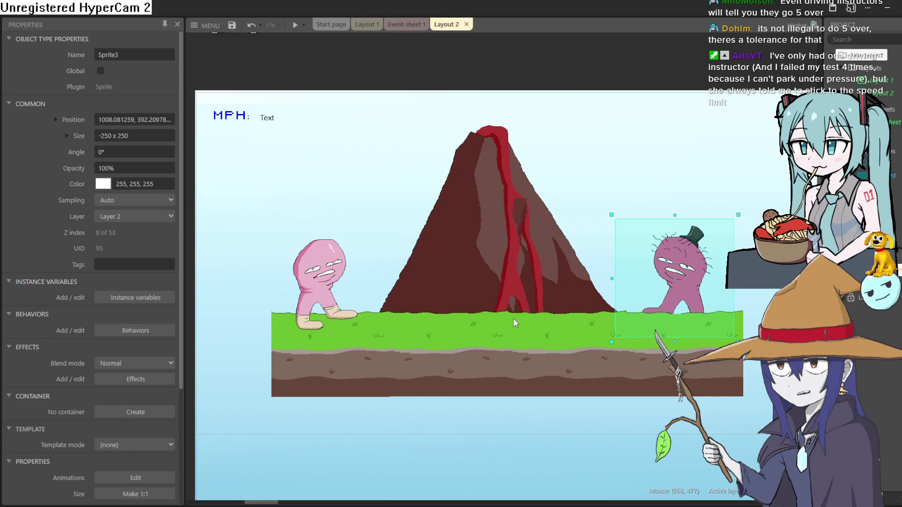
pyautogui.moveTo(538, 297); pyautogui.dragTo(531, 331)
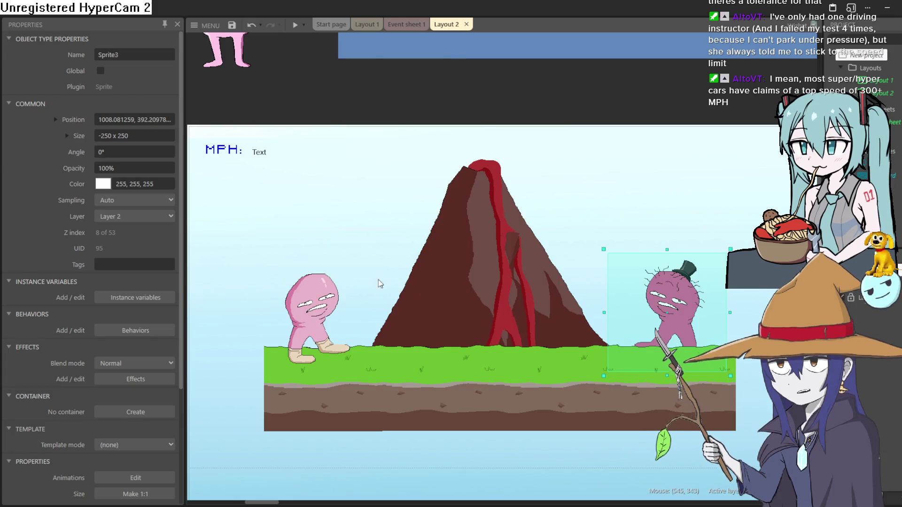
pyautogui.click(273, 159)
pyautogui.moveTo(273, 159)
pyautogui.mouseDown()
pyautogui.moveTo(313, 162)
pyautogui.moveTo(273, 156)
pyautogui.moveTo(299, 171)
pyautogui.mouseUp()
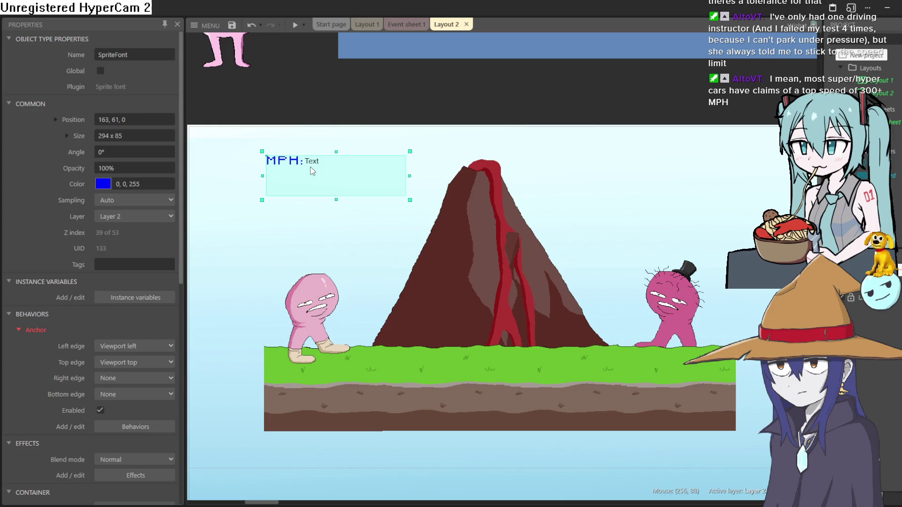
pyautogui.click(318, 171)
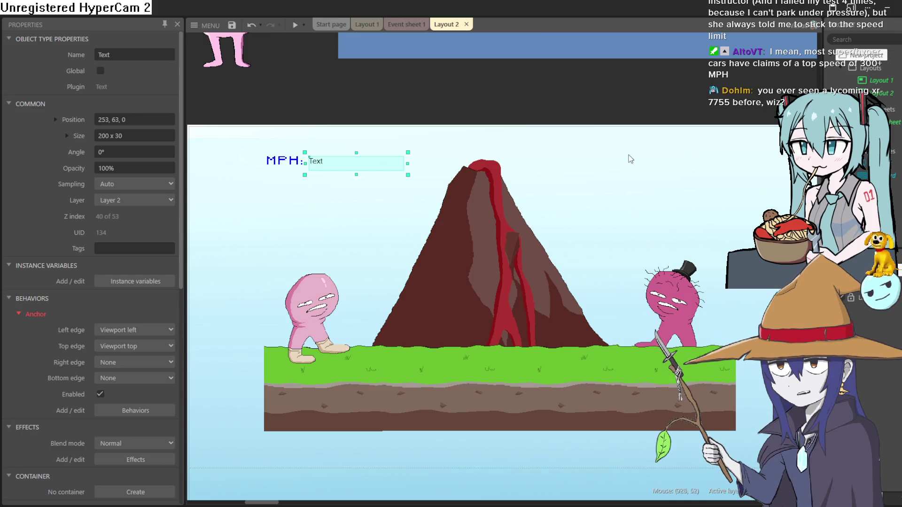
# Shift the volcano sprite slightly down and to the right
pyautogui.scroll(-3, 353, 201)
pyautogui.scroll(5, 460, 277)
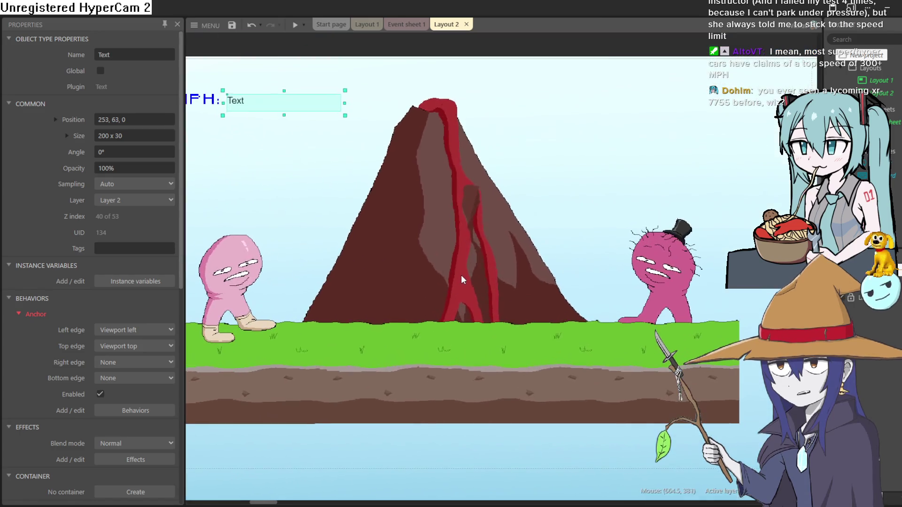
pyautogui.click(456, 269)
pyautogui.moveTo(455, 268)
pyautogui.mouseDown()
pyautogui.moveTo(461, 258)
pyautogui.moveTo(463, 281)
pyautogui.mouseUp()
# Raise the pink player sprite higher above the ground
pyautogui.scroll(-3, 463, 281)
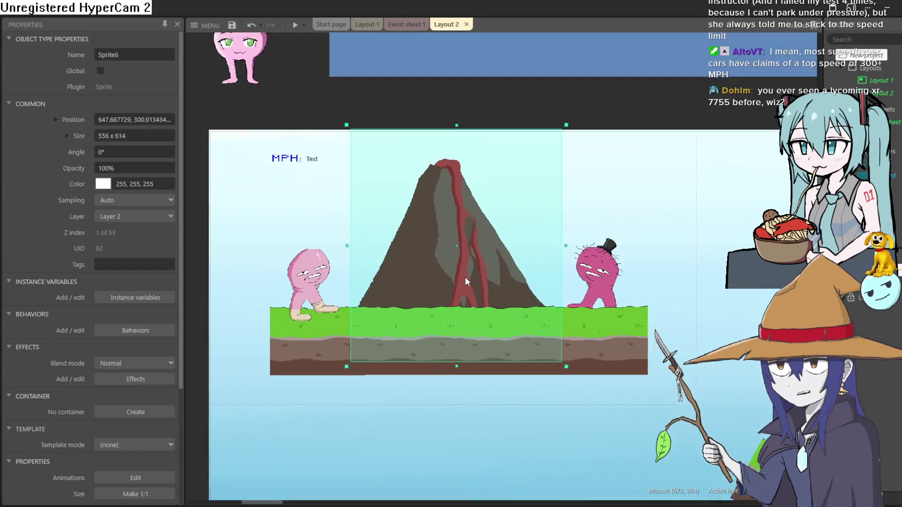
pyautogui.scroll(2, 465, 281)
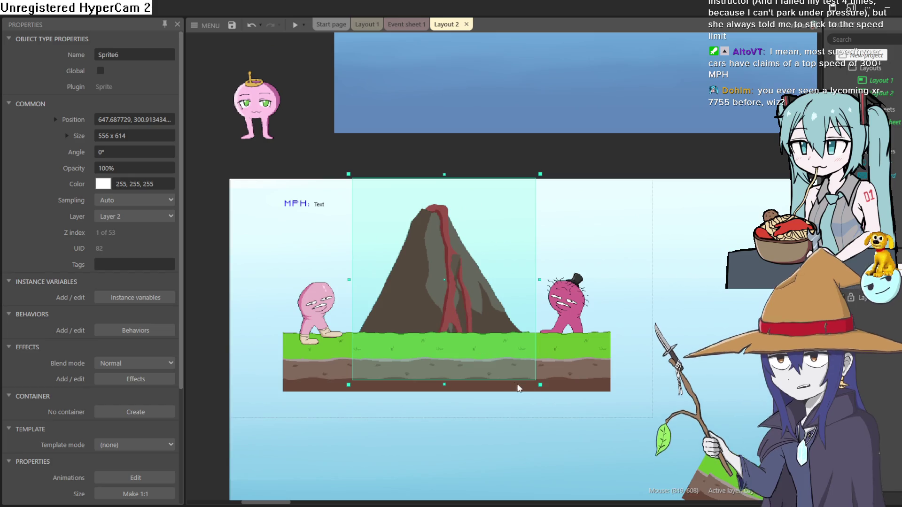
pyautogui.moveTo(336, 281); pyautogui.dragTo(335, 243)
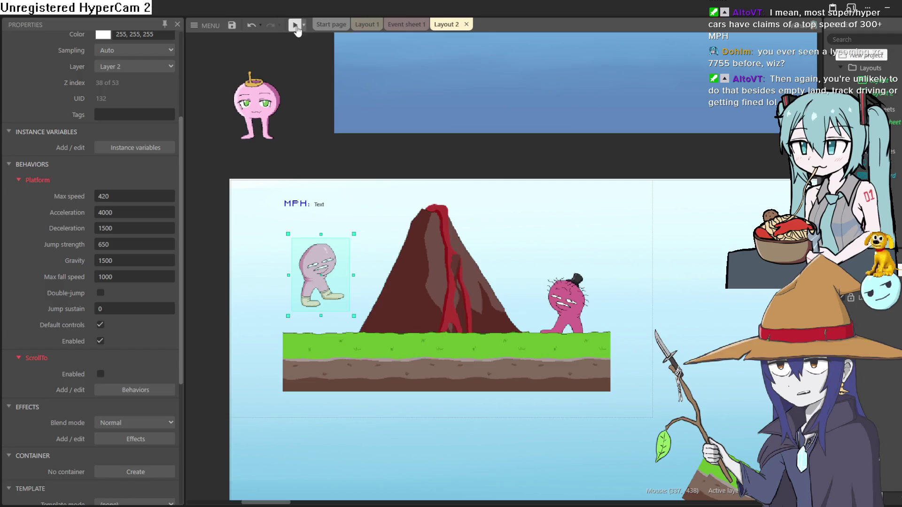
pyautogui.click(295, 26)
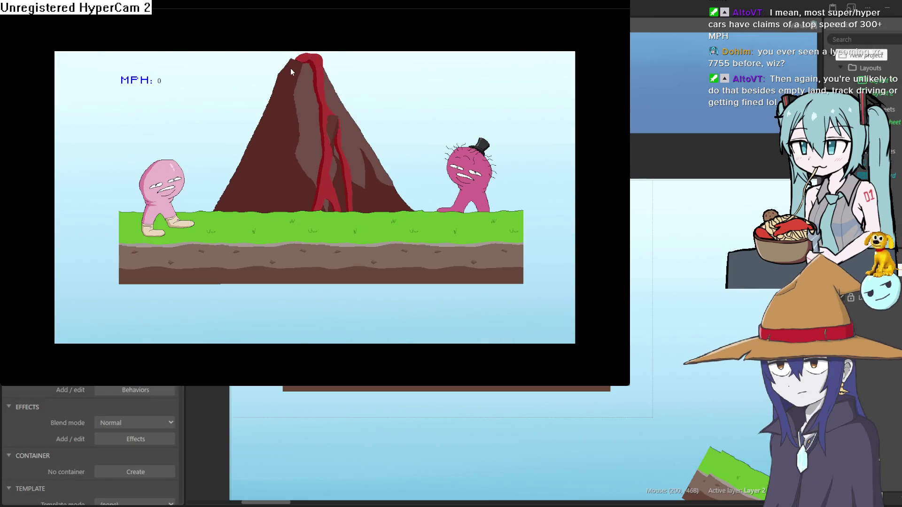
pyautogui.press('Right')
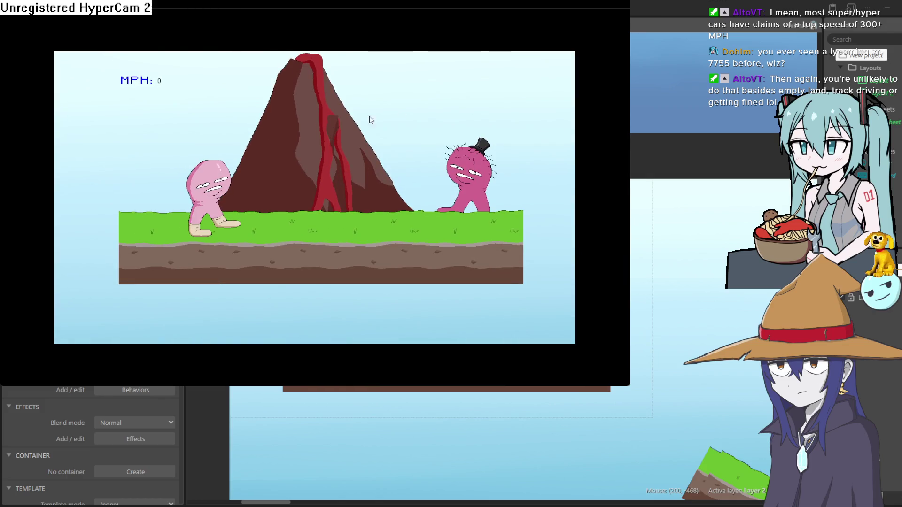
pyautogui.click(759, 24)
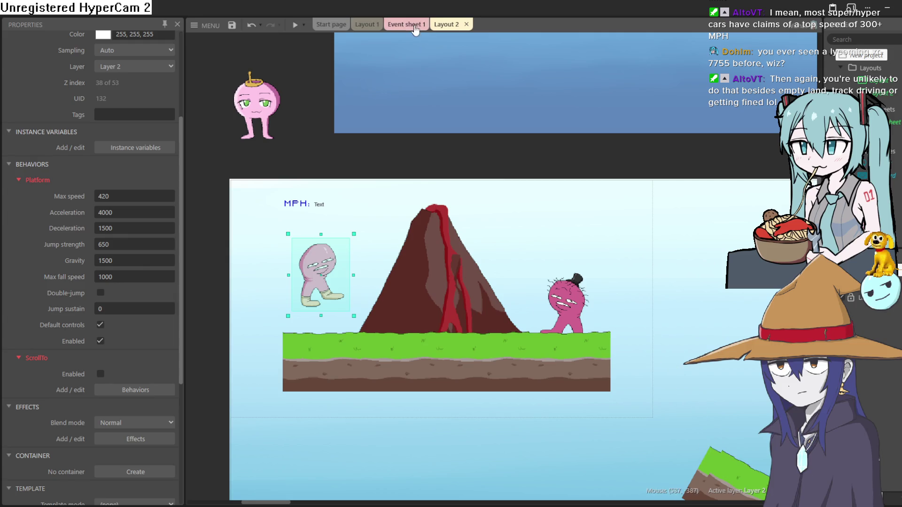
# Try a Platform Max speed of 300 and check the MPH readout in a preview
pyautogui.click(129, 194)
pyautogui.write('3')
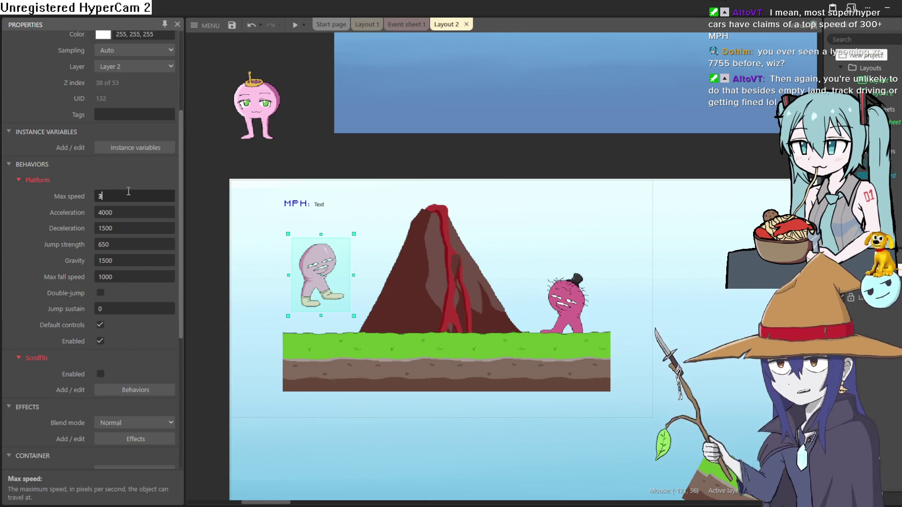
pyautogui.write('00')
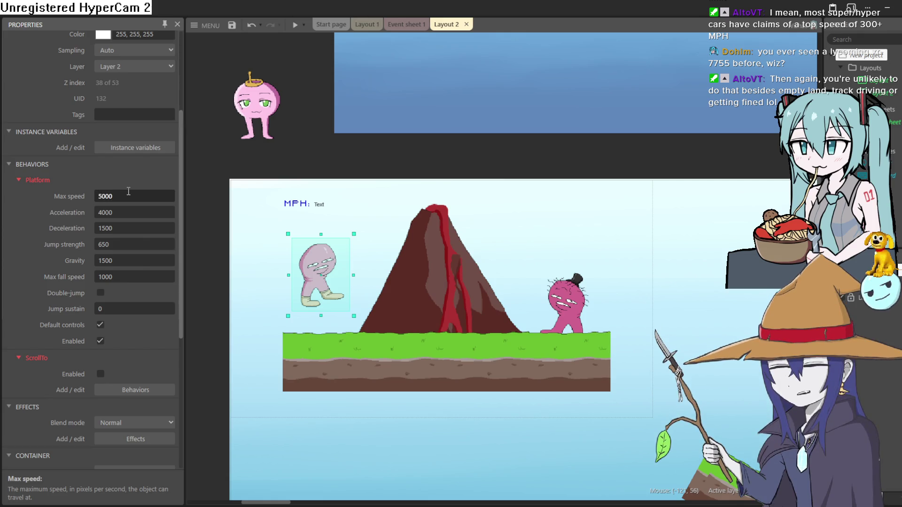
pyautogui.click(296, 24)
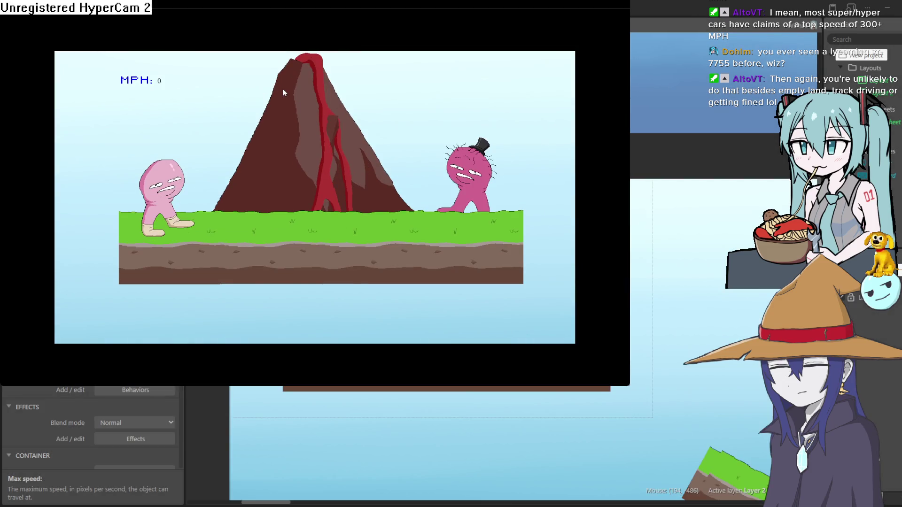
pyautogui.press('Right')
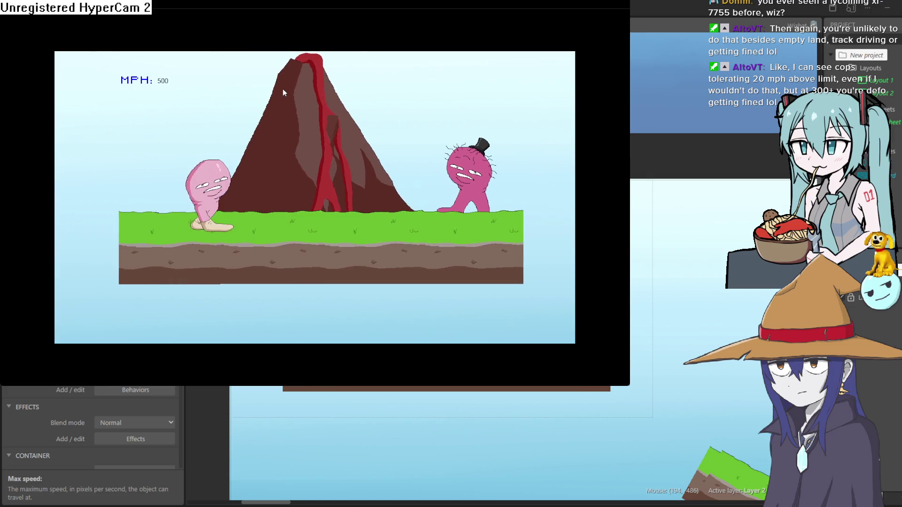
pyautogui.press('Up')
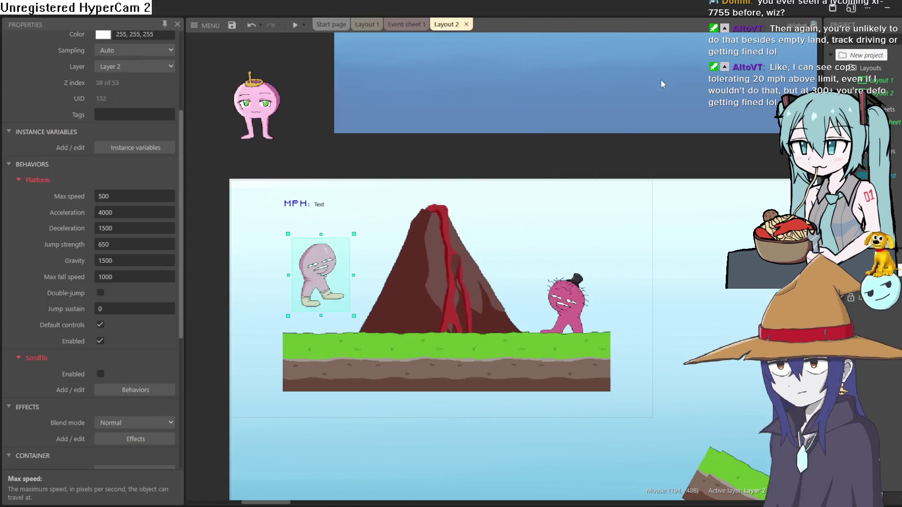
pyautogui.click(617, 9)
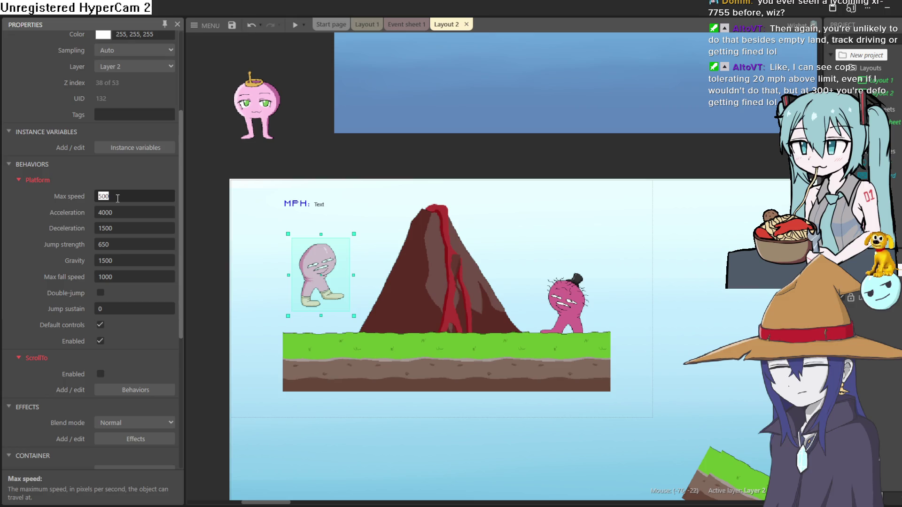
# Change Max speed to 700 and preview the game again
pyautogui.write('700')
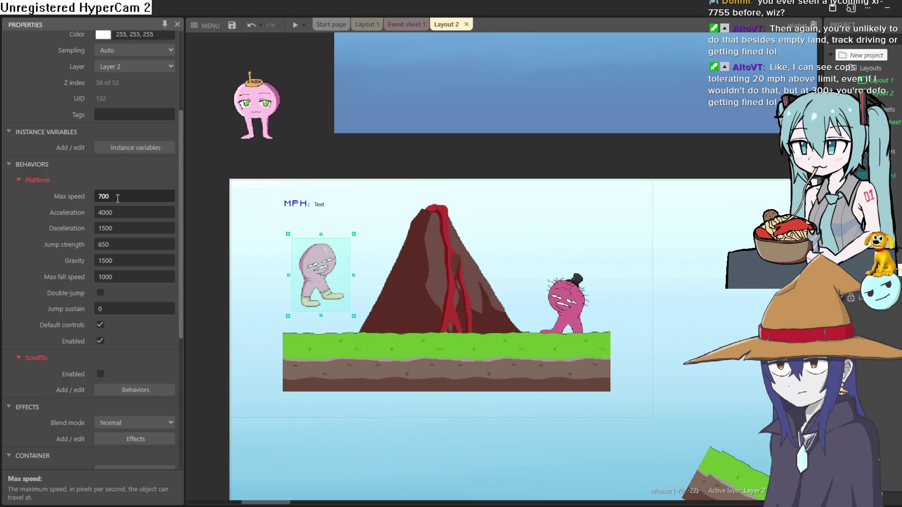
pyautogui.click(126, 178)
pyautogui.click(294, 25)
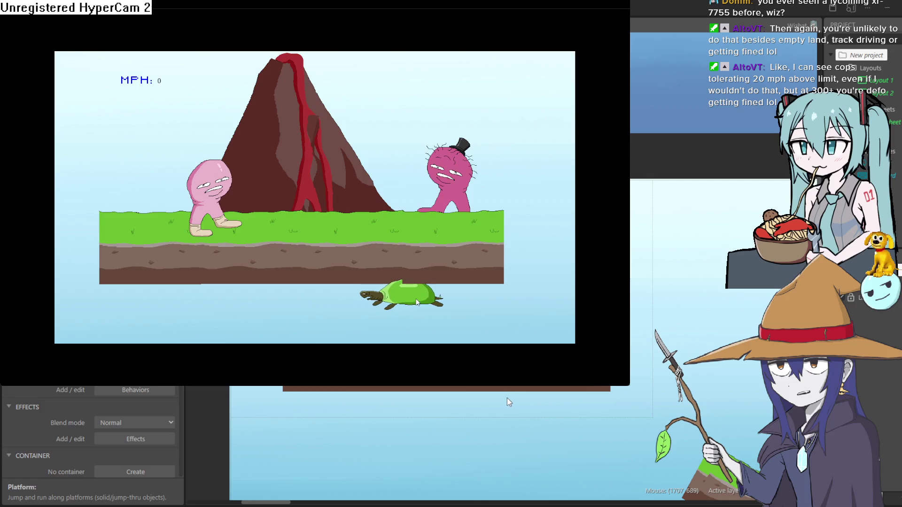
pyautogui.hotkey('alt', 'F4')
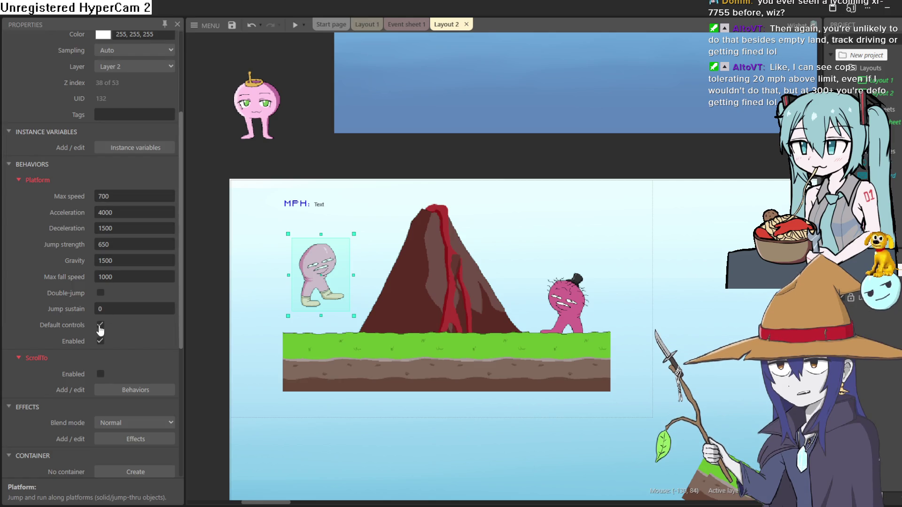
# Uncheck the player's Platform Enabled option, glance at Event sheet 1, and list the player's behaviors
pyautogui.click(100, 342)
pyautogui.click(411, 25)
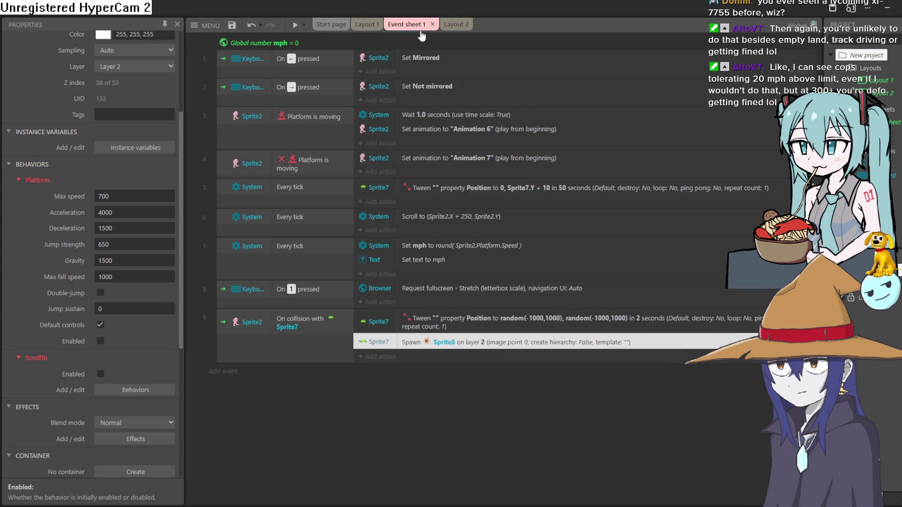
pyautogui.click(446, 24)
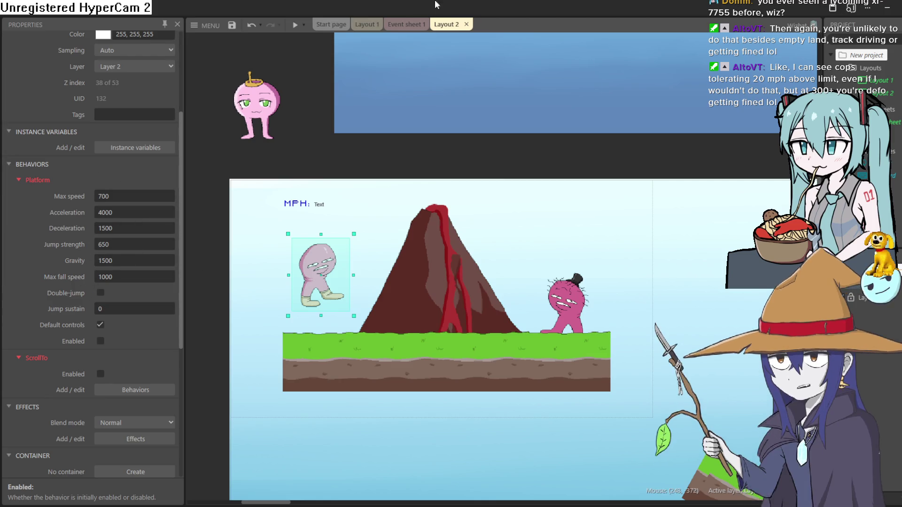
pyautogui.click(129, 395)
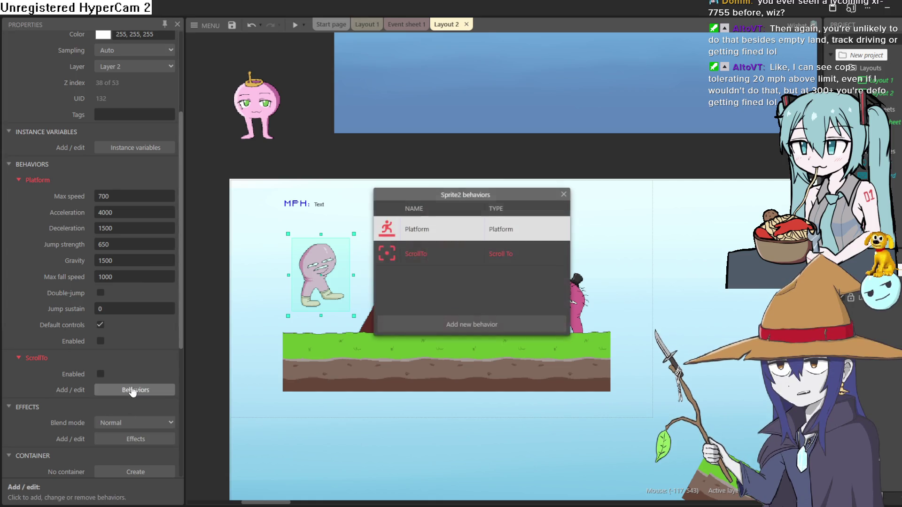
# Add a Physics behavior to the player sprite from the Add behavior list, then close the behaviors dialog
pyautogui.click(493, 325)
pyautogui.scroll(-2, 429, 218)
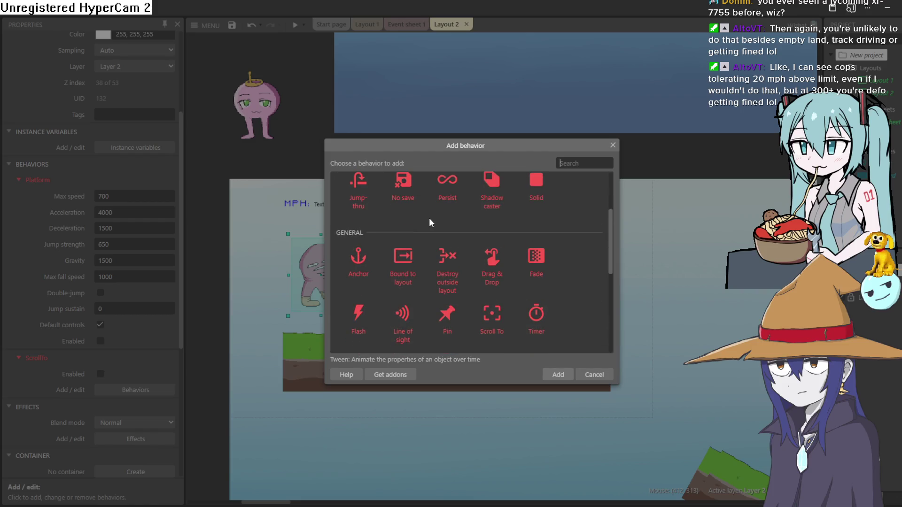
pyautogui.scroll(-1, 436, 210)
pyautogui.scroll(1, 436, 210)
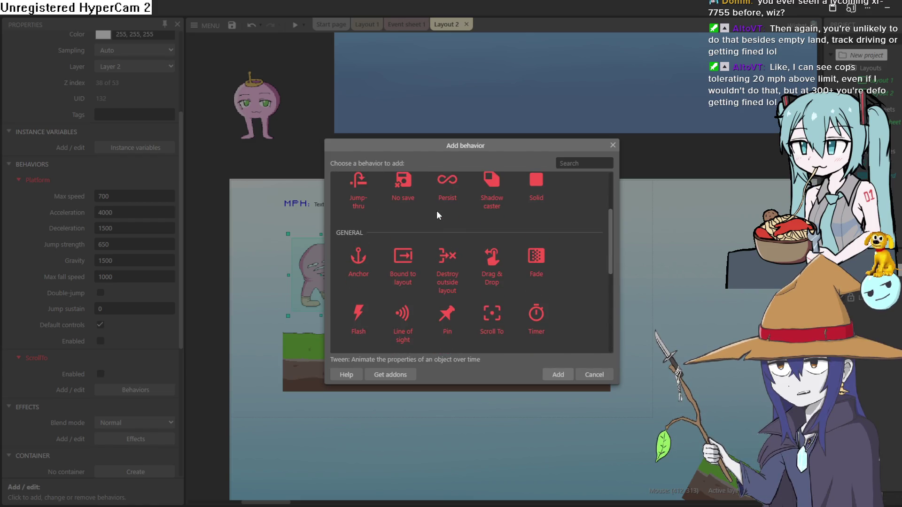
pyautogui.scroll(3, 489, 225)
pyautogui.scroll(-8, 554, 239)
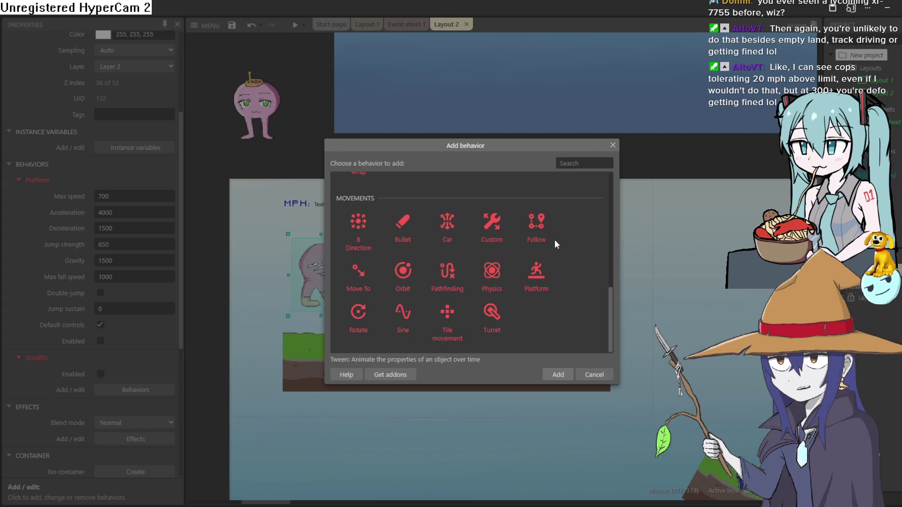
pyautogui.scroll(8, 445, 264)
pyautogui.scroll(-4, 396, 262)
pyautogui.scroll(2, 394, 257)
pyautogui.scroll(-2, 395, 258)
pyautogui.scroll(-4, 394, 257)
pyautogui.scroll(1, 394, 257)
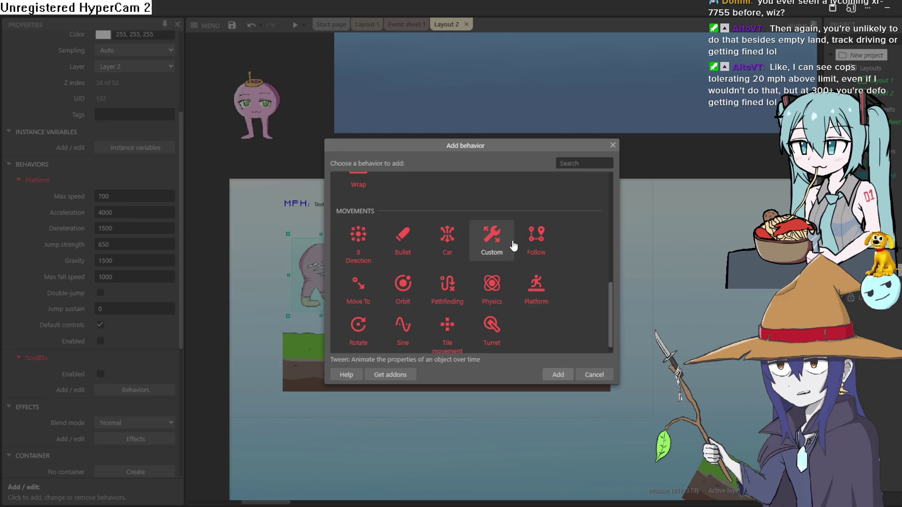
pyautogui.doubleClick(500, 287)
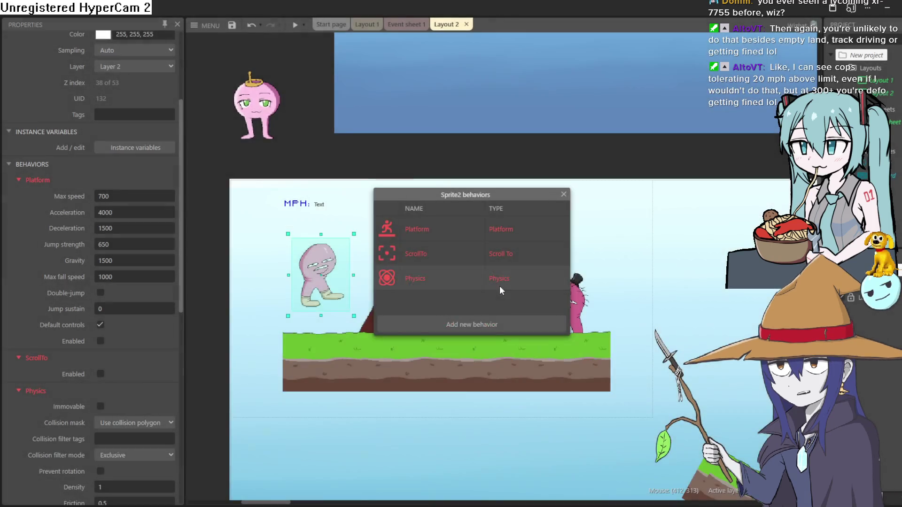
pyautogui.click(563, 195)
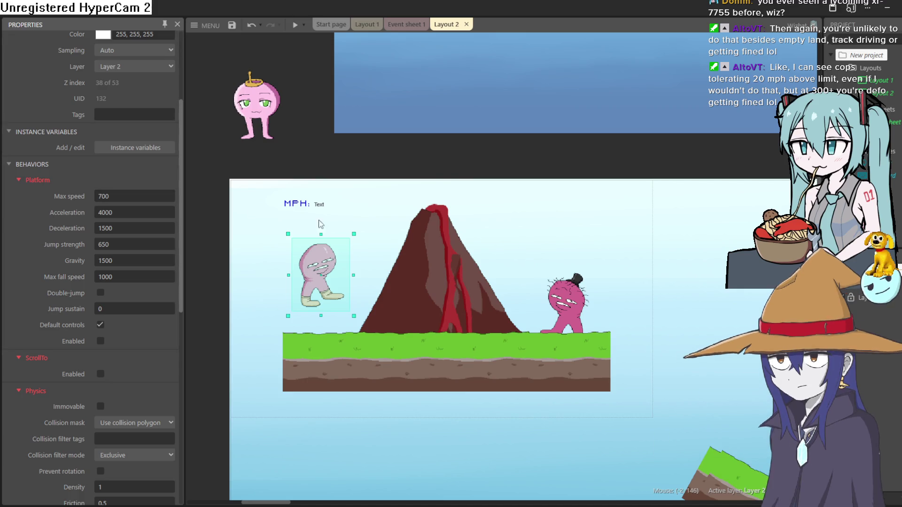
# Turn off Platform default controls, run a quick preview, and drag the player down toward the grass
pyautogui.click(100, 326)
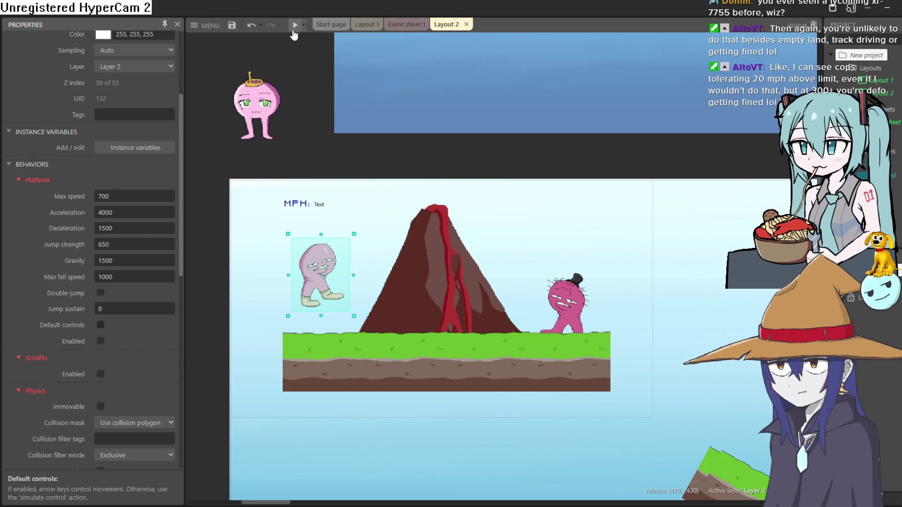
pyautogui.click(293, 31)
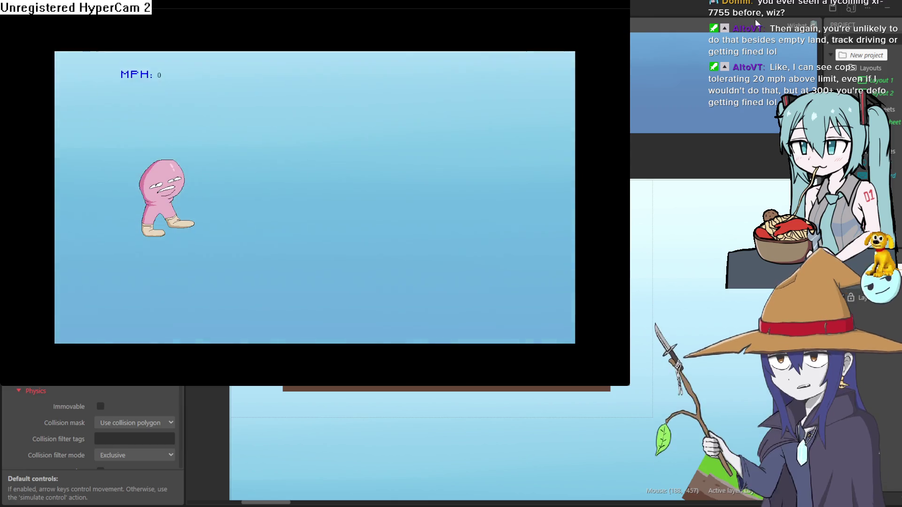
pyautogui.click(756, 23)
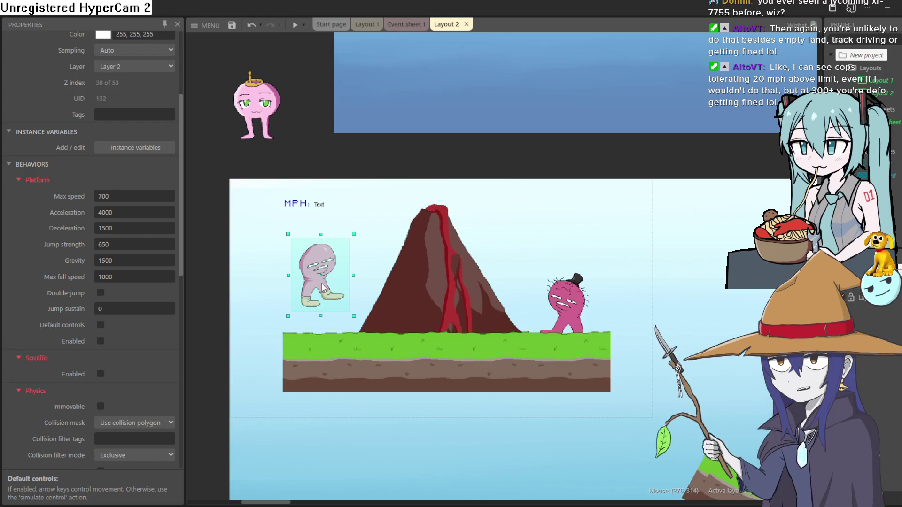
pyautogui.moveTo(327, 285)
pyautogui.mouseDown()
pyautogui.moveTo(369, 273)
pyautogui.moveTo(344, 322)
pyautogui.mouseUp()
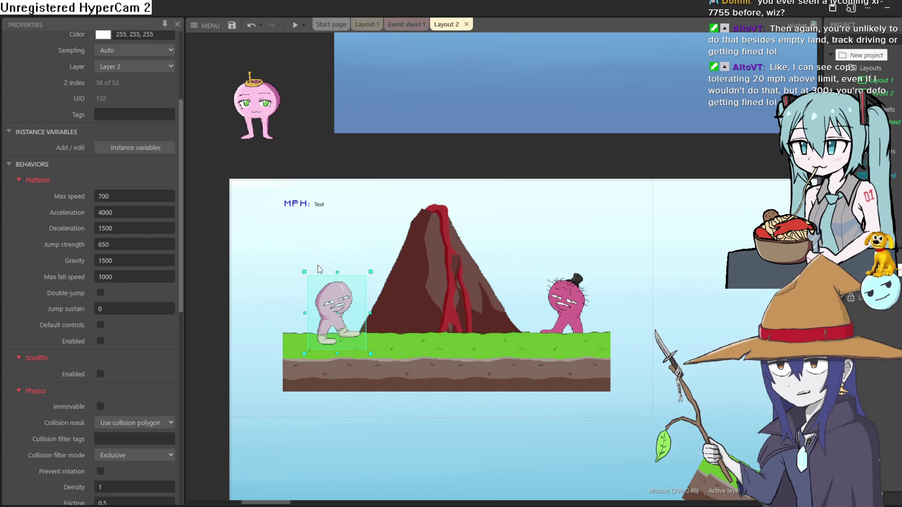
# Settle the player at the left end of the grass and lower the volcano onto the ground
pyautogui.moveTo(335, 313)
pyautogui.mouseDown()
pyautogui.moveTo(391, 191)
pyautogui.moveTo(387, 165)
pyautogui.moveTo(319, 317)
pyautogui.mouseUp()
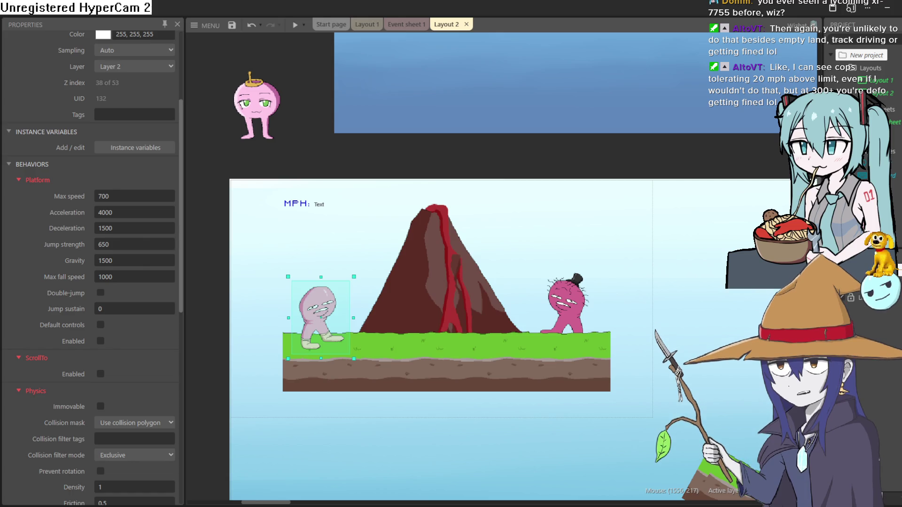
pyautogui.click(440, 242)
pyautogui.moveTo(440, 241); pyautogui.dragTo(443, 266)
pyautogui.scroll(3, 439, 258)
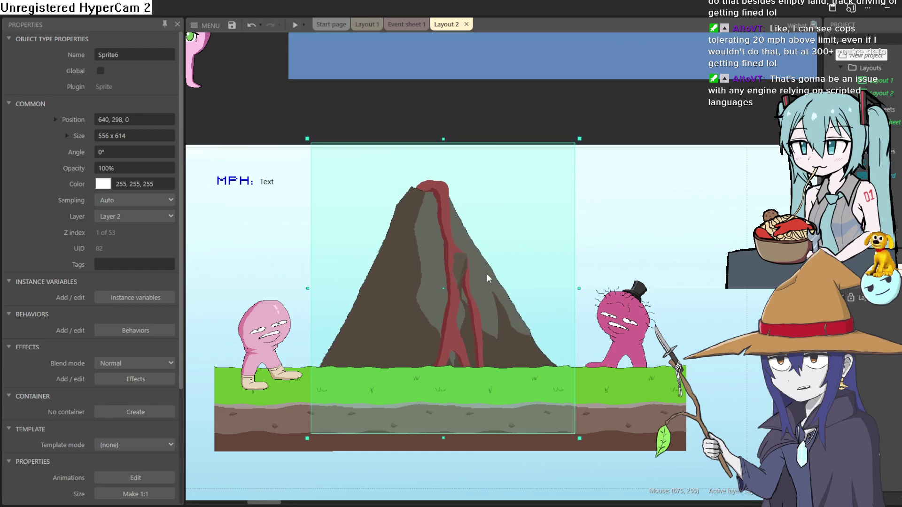
# Check Event sheet 1, then nudge the pink player slightly lower and right in Layout 2
pyautogui.click(404, 22)
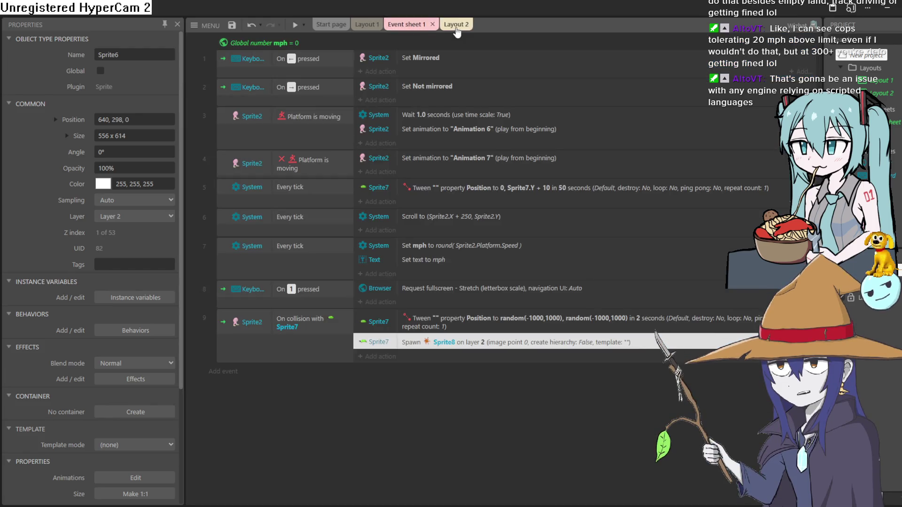
pyautogui.click(446, 24)
pyautogui.click(276, 315)
pyautogui.moveTo(277, 317); pyautogui.dragTo(279, 324)
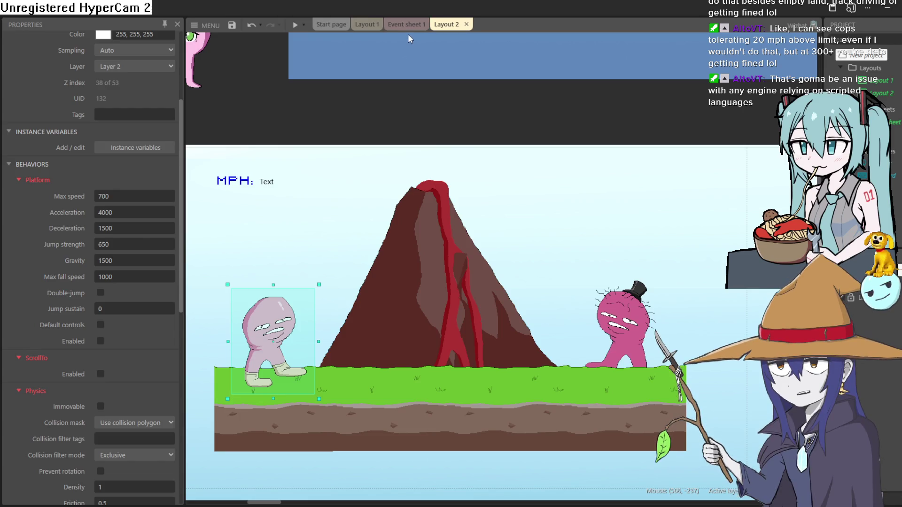
# Select the leftmost ground tile
pyautogui.scroll(-5, 118, 315)
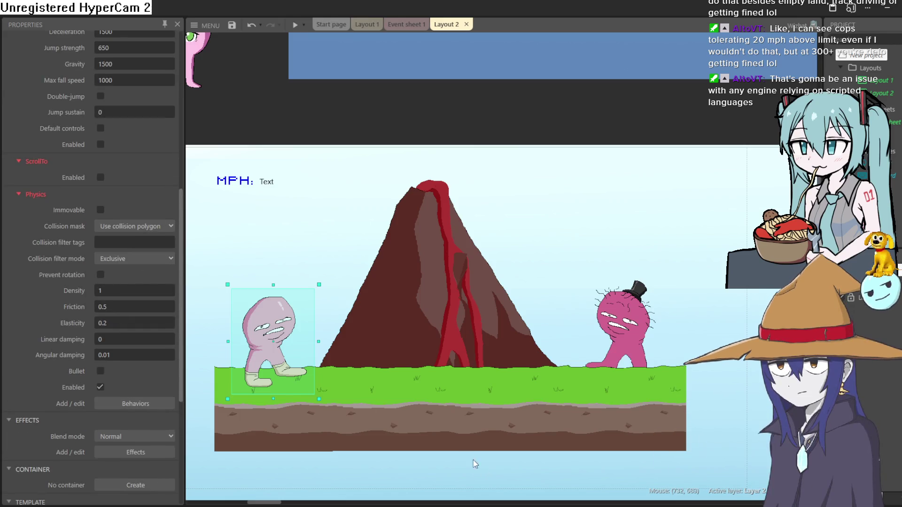
pyautogui.click(439, 432)
pyautogui.click(314, 443)
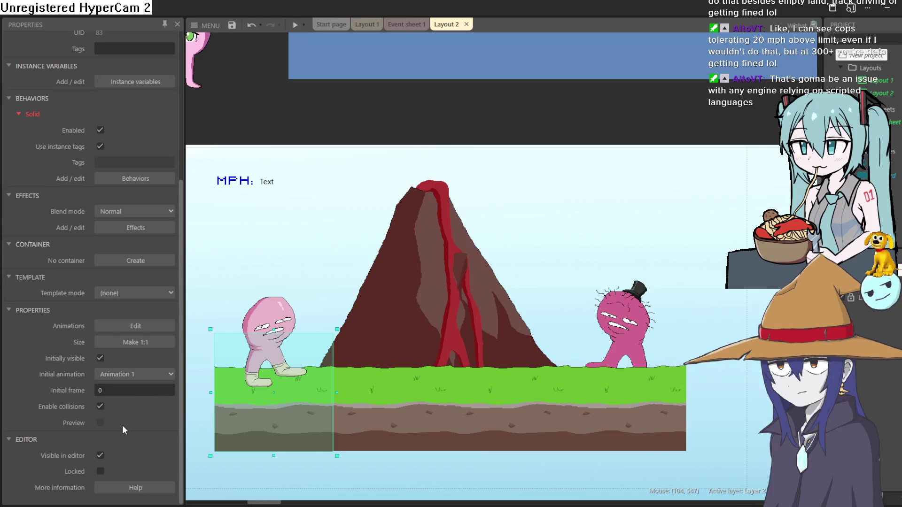
# Add a Physics behavior to the leftmost ground tile and check Immovable
pyautogui.click(130, 182)
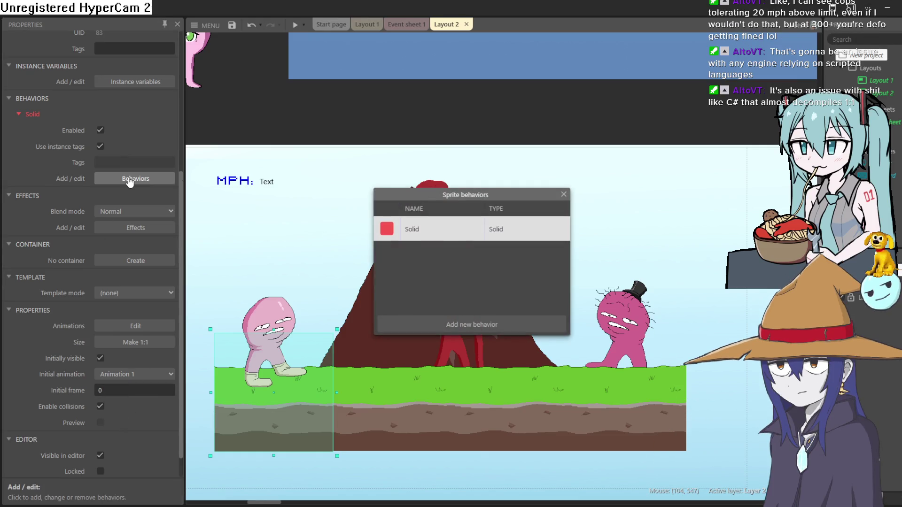
pyautogui.click(479, 325)
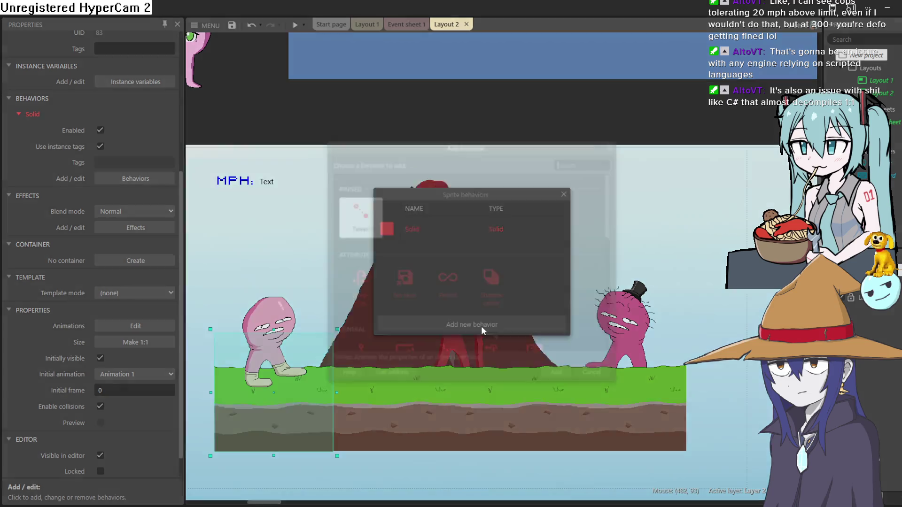
pyautogui.scroll(-3, 477, 251)
pyautogui.scroll(-5, 500, 243)
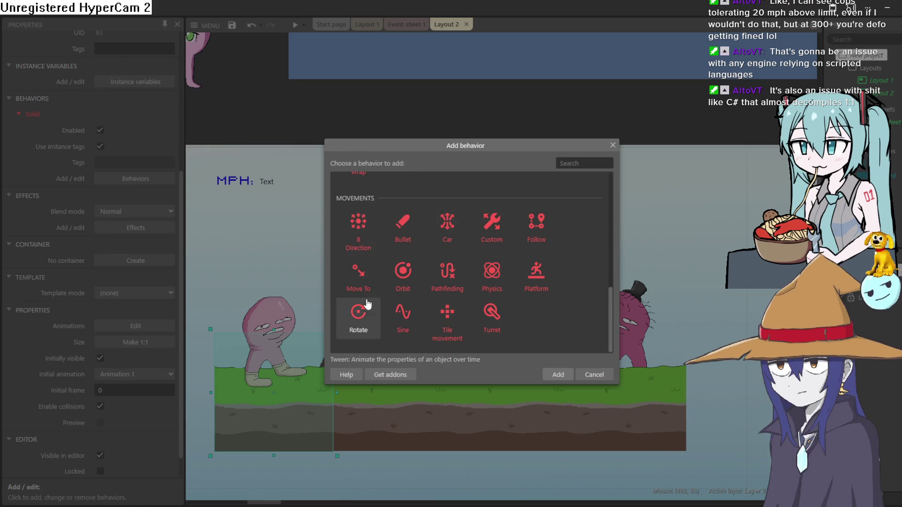
pyautogui.scroll(4, 385, 300)
pyautogui.scroll(3, 493, 254)
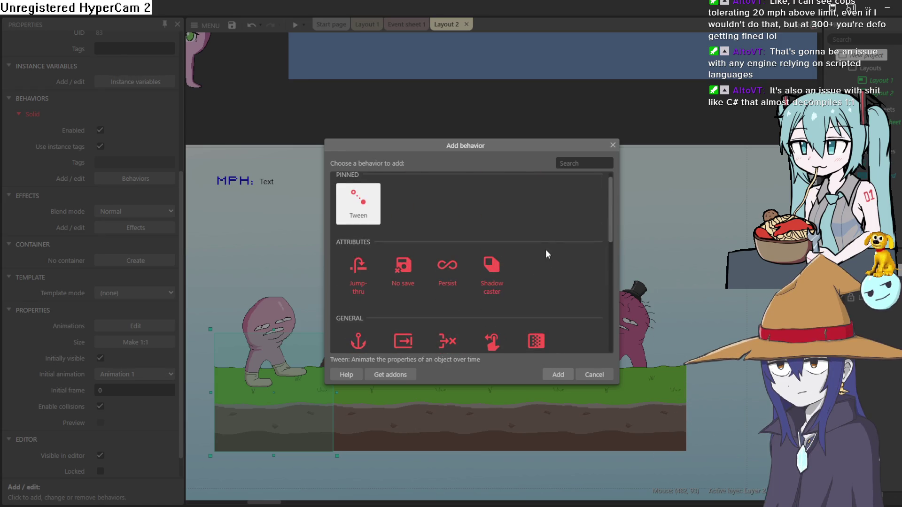
pyautogui.scroll(-5, 465, 235)
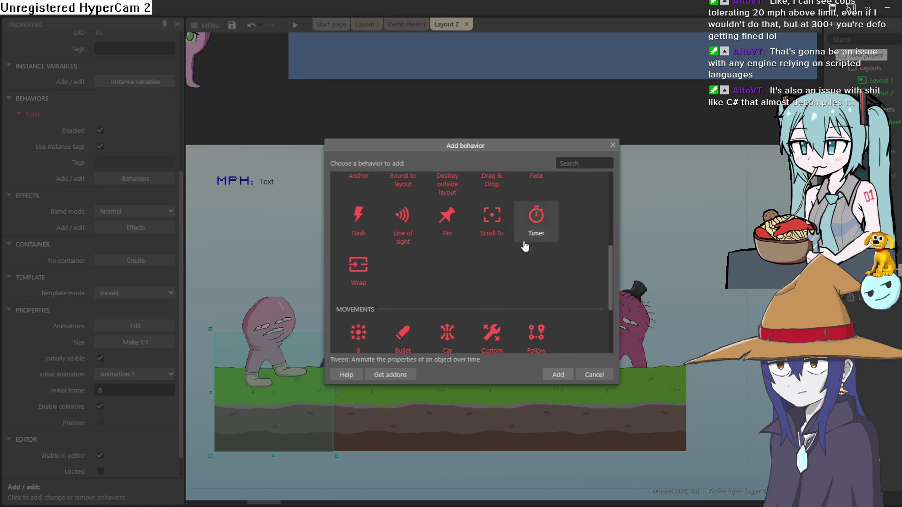
pyautogui.scroll(-3, 477, 254)
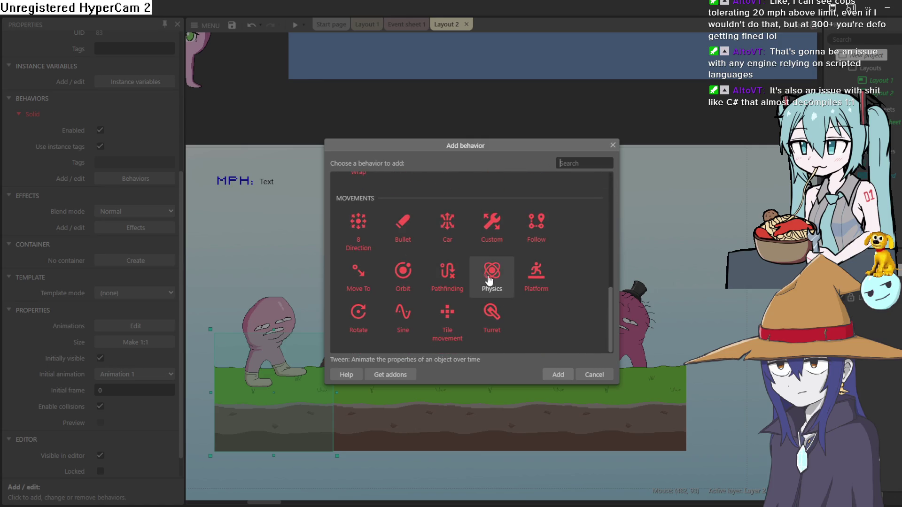
pyautogui.doubleClick(489, 269)
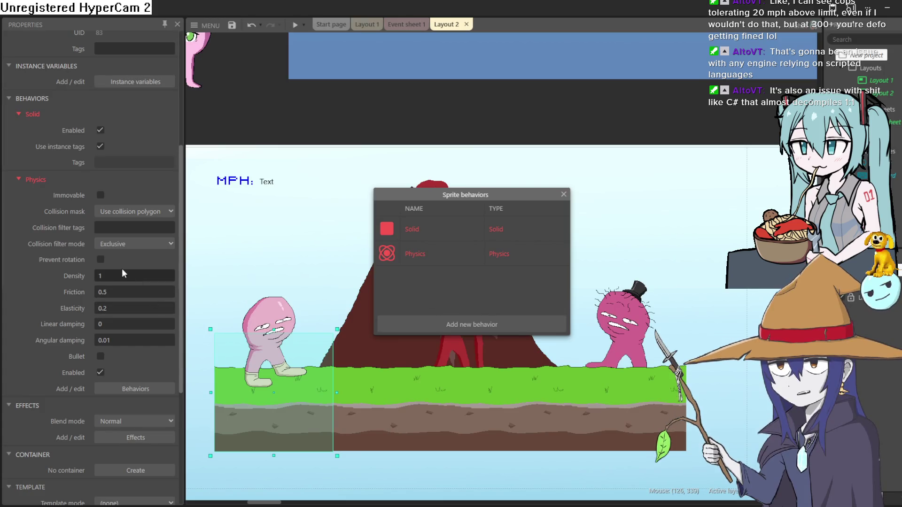
pyautogui.click(100, 195)
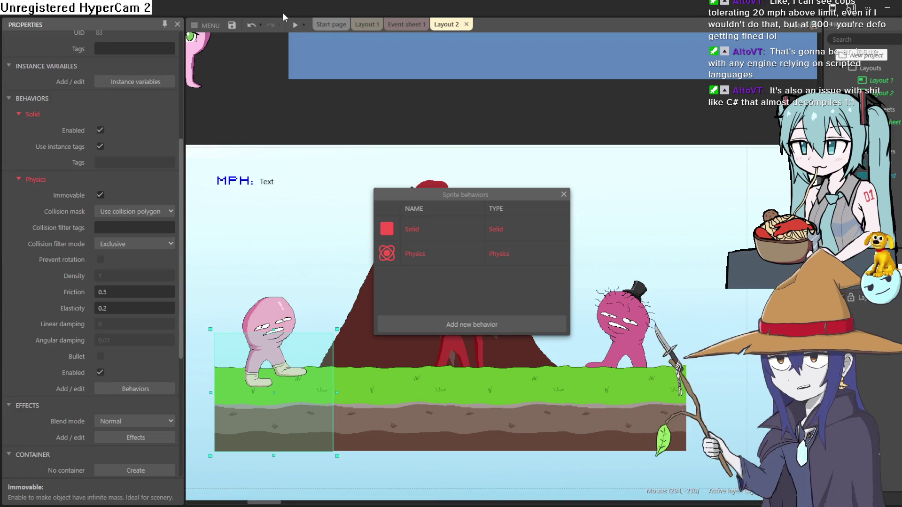
# After a preview shows tiles falling, select the remaining ground tiles and set their Physics to Immovable
pyautogui.click(293, 24)
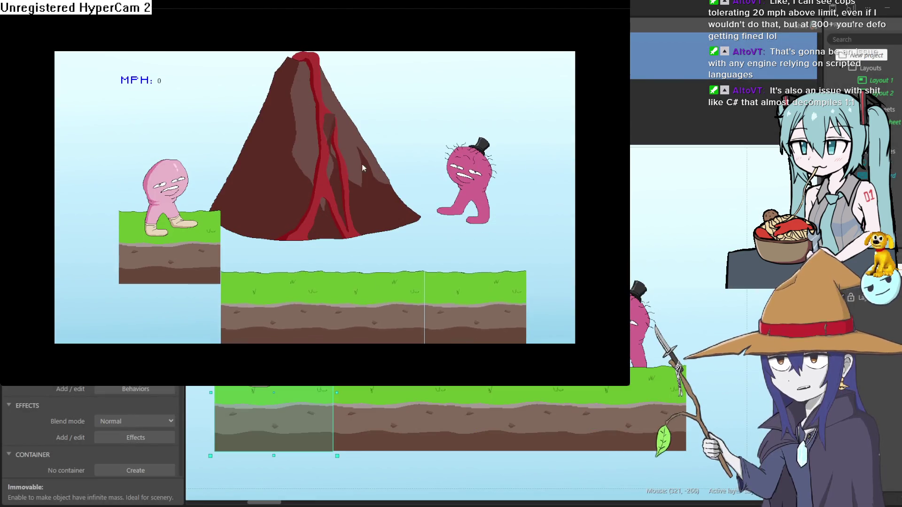
pyautogui.click(619, 7)
pyautogui.click(352, 411)
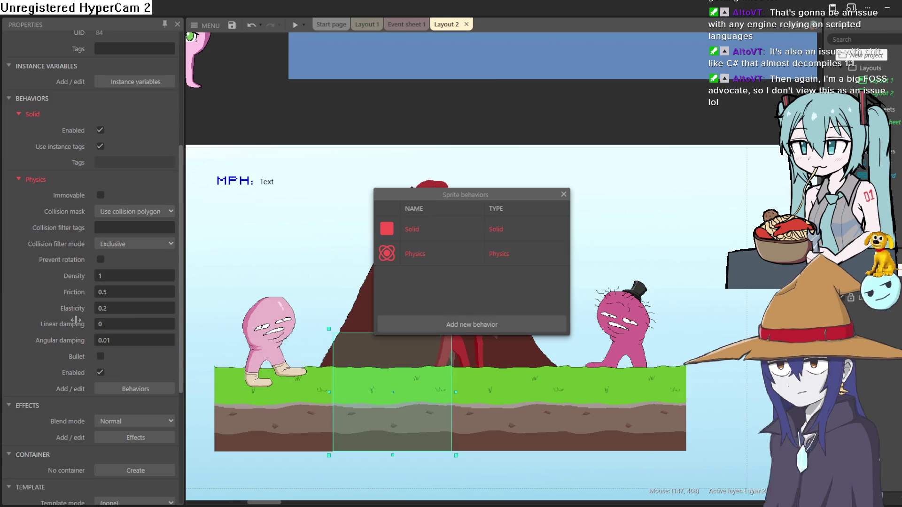
pyautogui.click(491, 429)
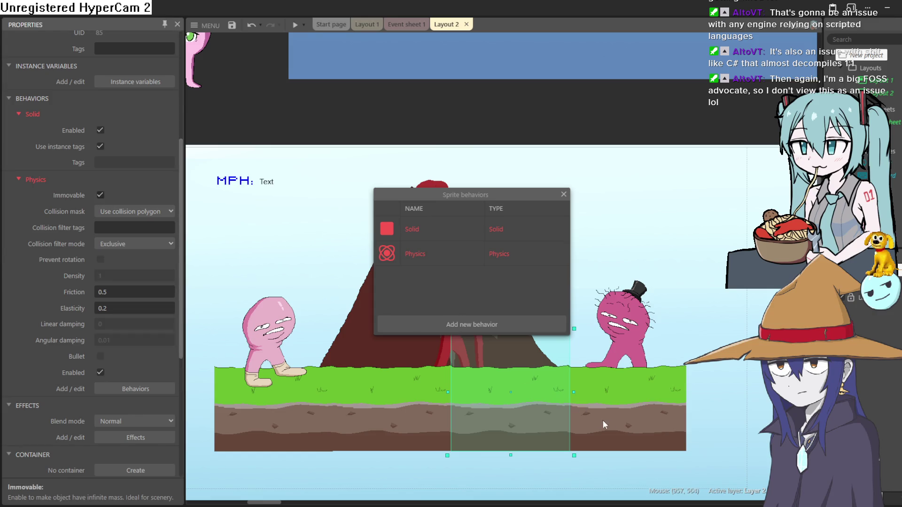
pyautogui.click(604, 425)
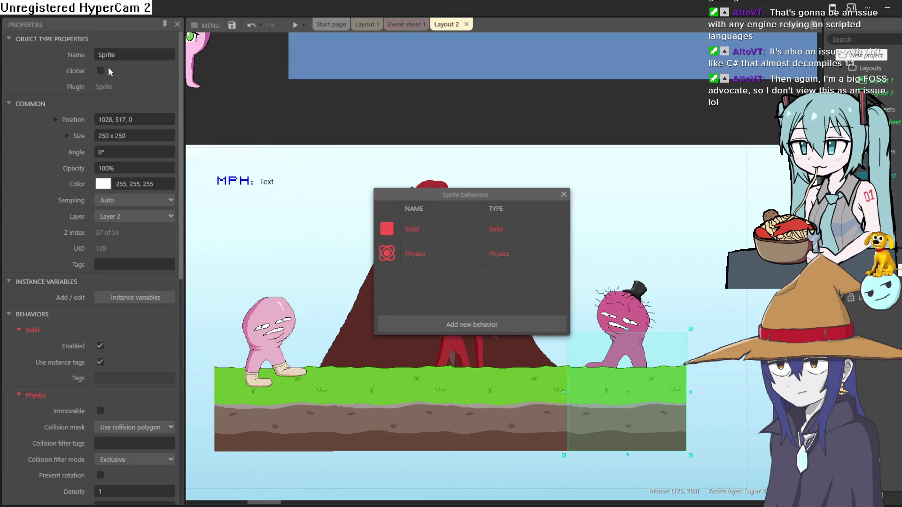
pyautogui.scroll(-2, 136, 323)
pyautogui.click(100, 312)
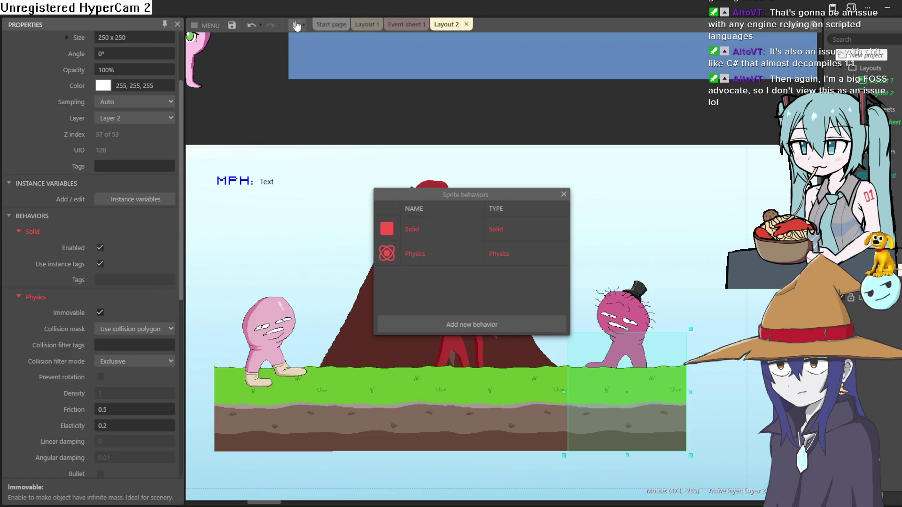